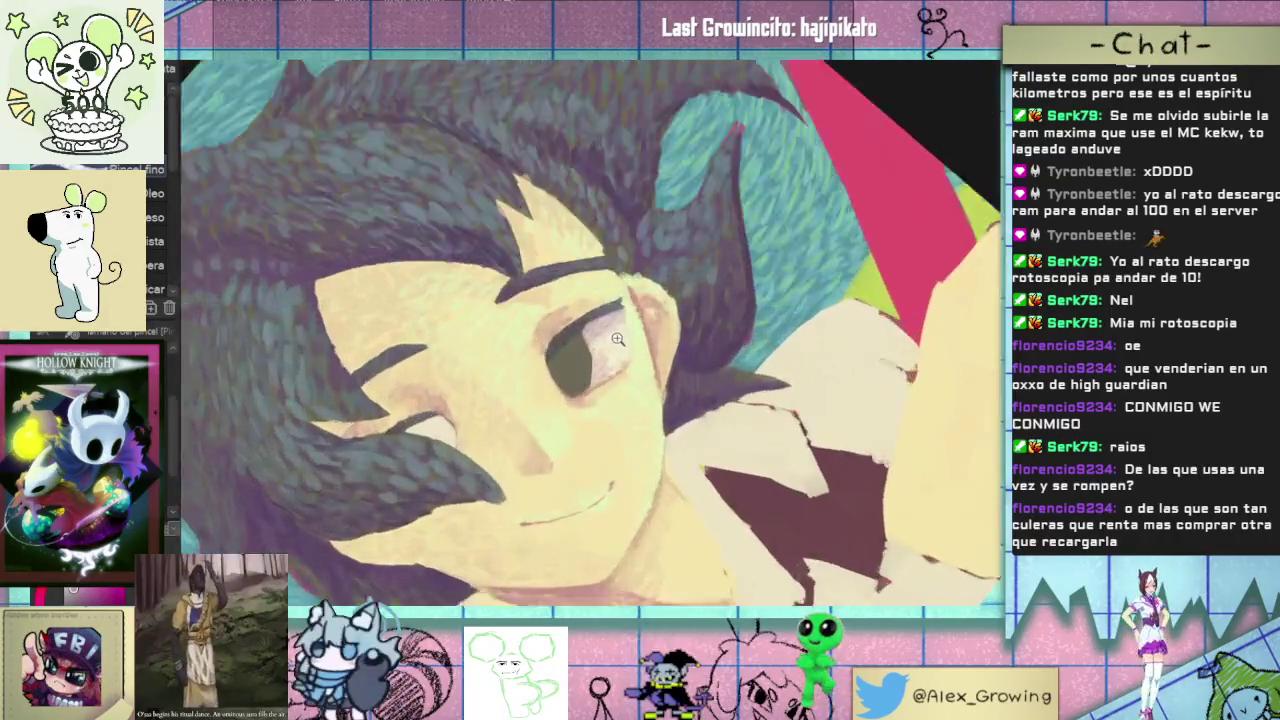
# - Zoom in on the boy's eye and paint a light highlight inside the pupil
pyautogui.click(618, 340)
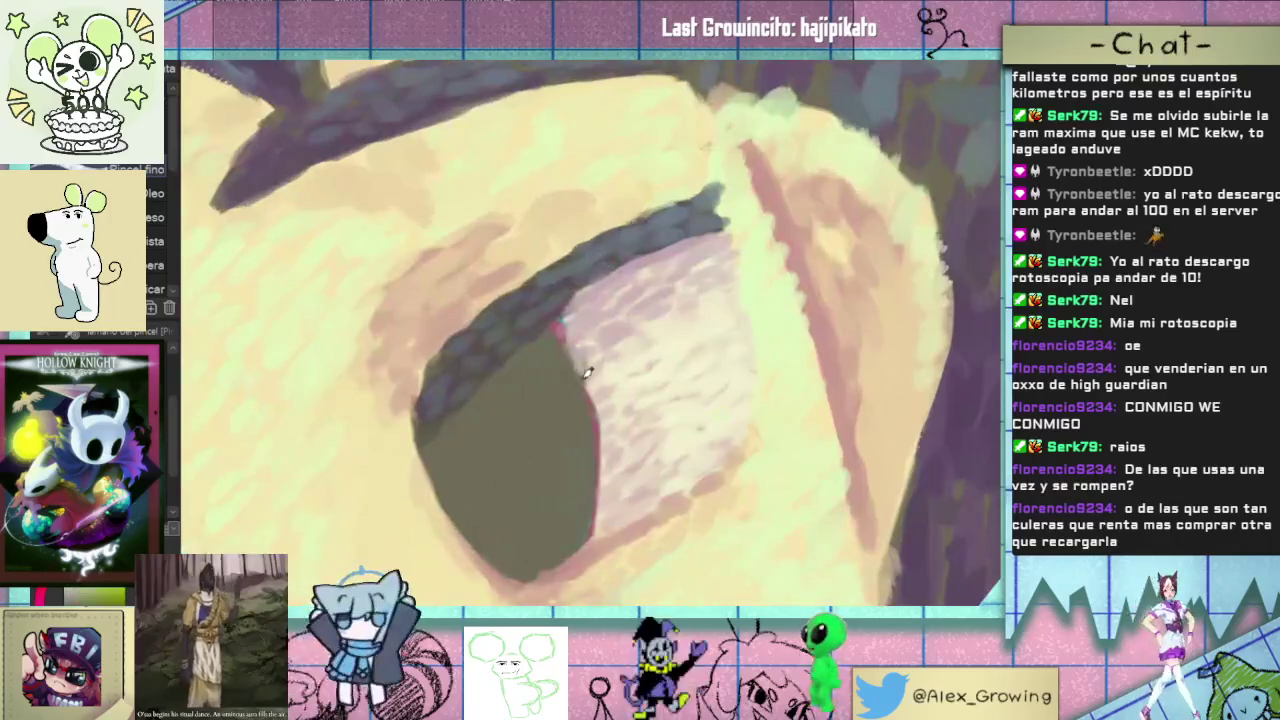
pyautogui.moveTo(569, 377); pyautogui.dragTo(588, 425)
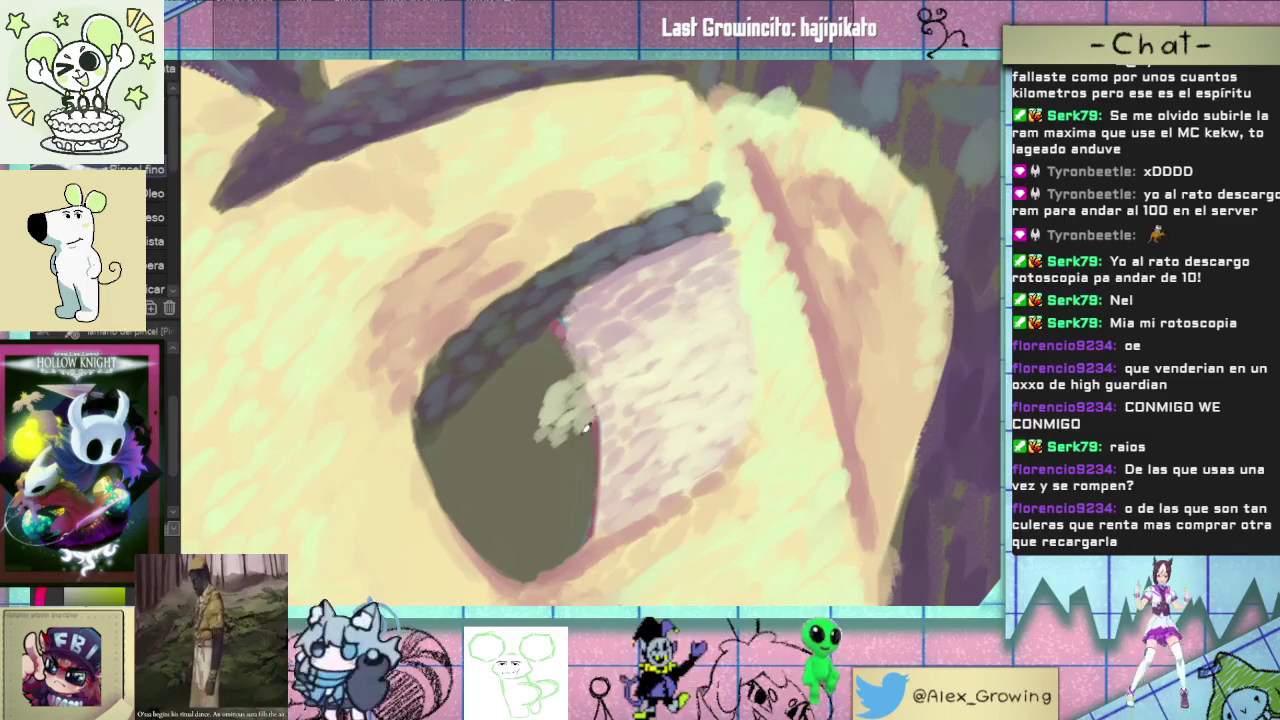
pyautogui.scroll(-3, 614, 440)
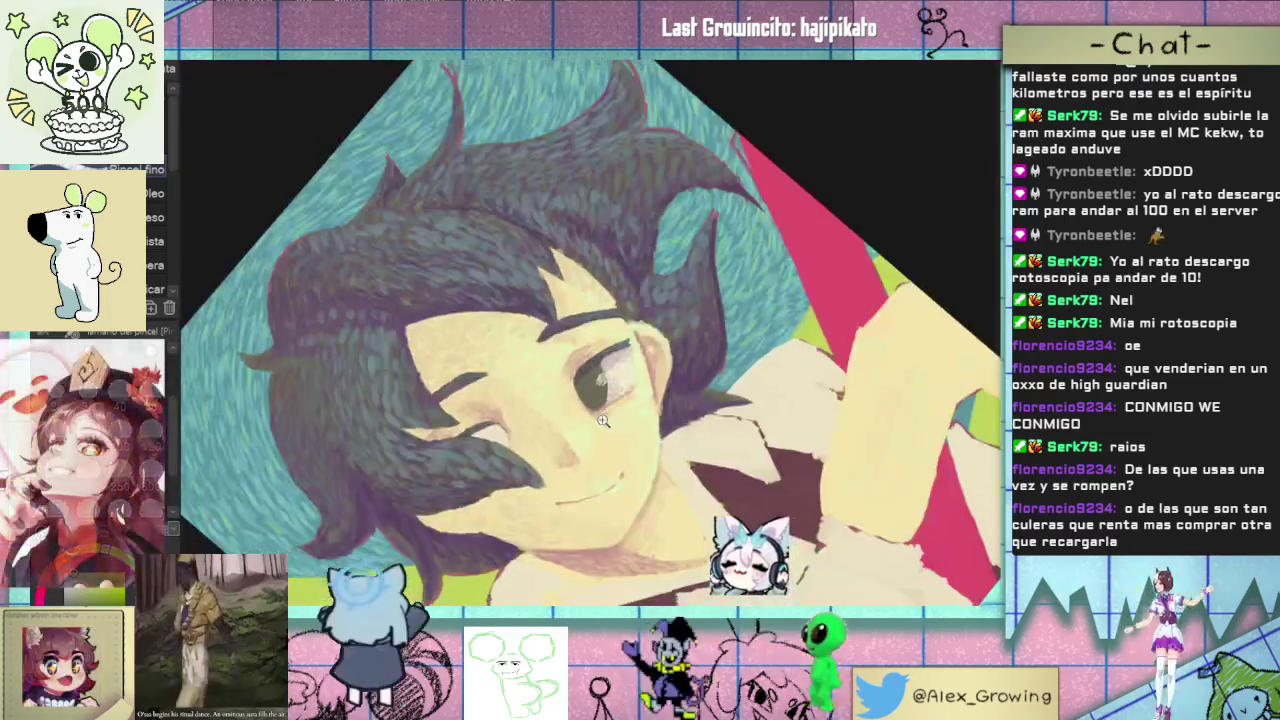
pyautogui.scroll(-2, 600, 420)
pyautogui.scroll(2, 580, 393)
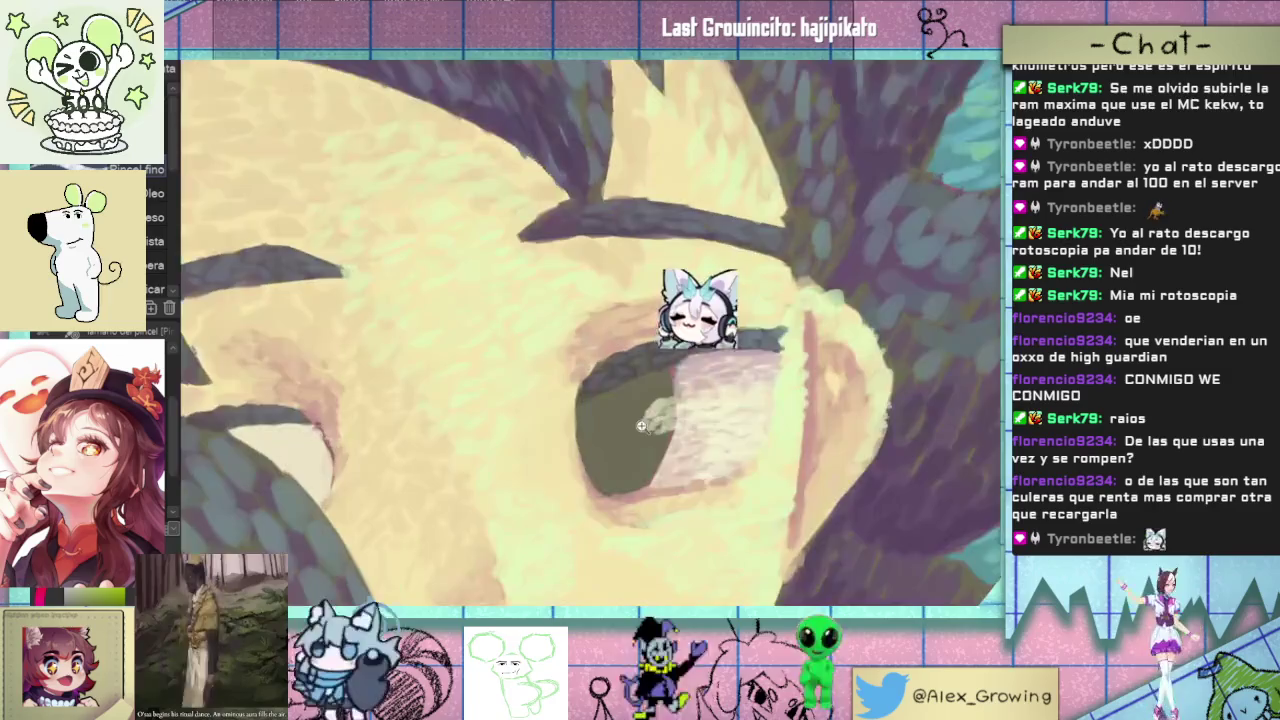
pyautogui.scroll(1, 600, 410)
pyautogui.scroll(1, 630, 425)
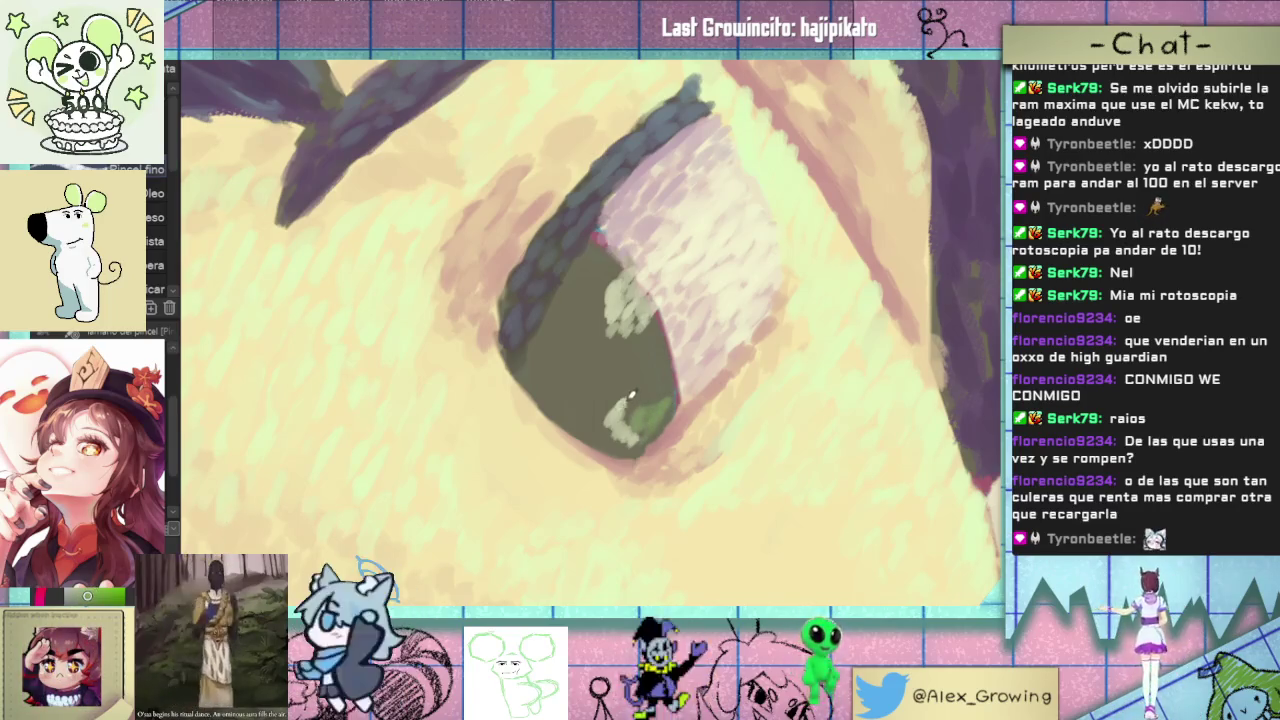
# - Repaint the pupil highlight greener, extending it along the lower edge and sampling that green
pyautogui.moveTo(631, 395); pyautogui.dragTo(612, 425)
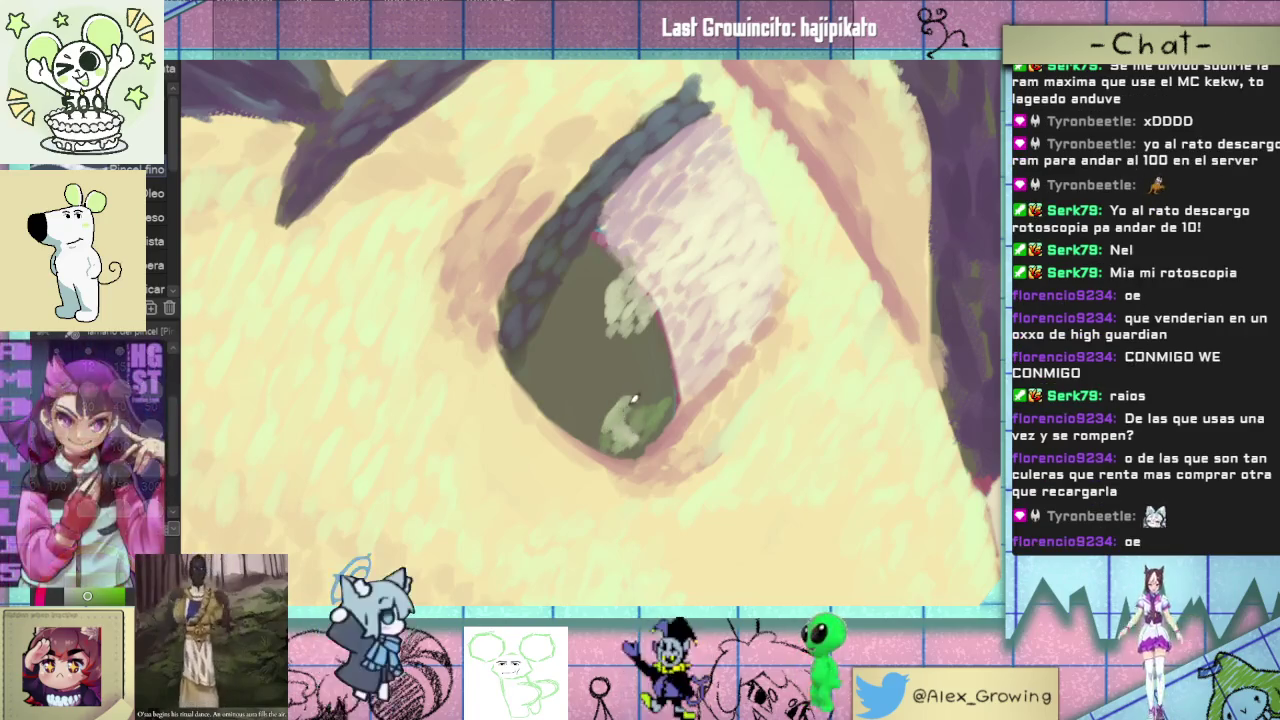
pyautogui.moveTo(633, 398); pyautogui.dragTo(648, 372)
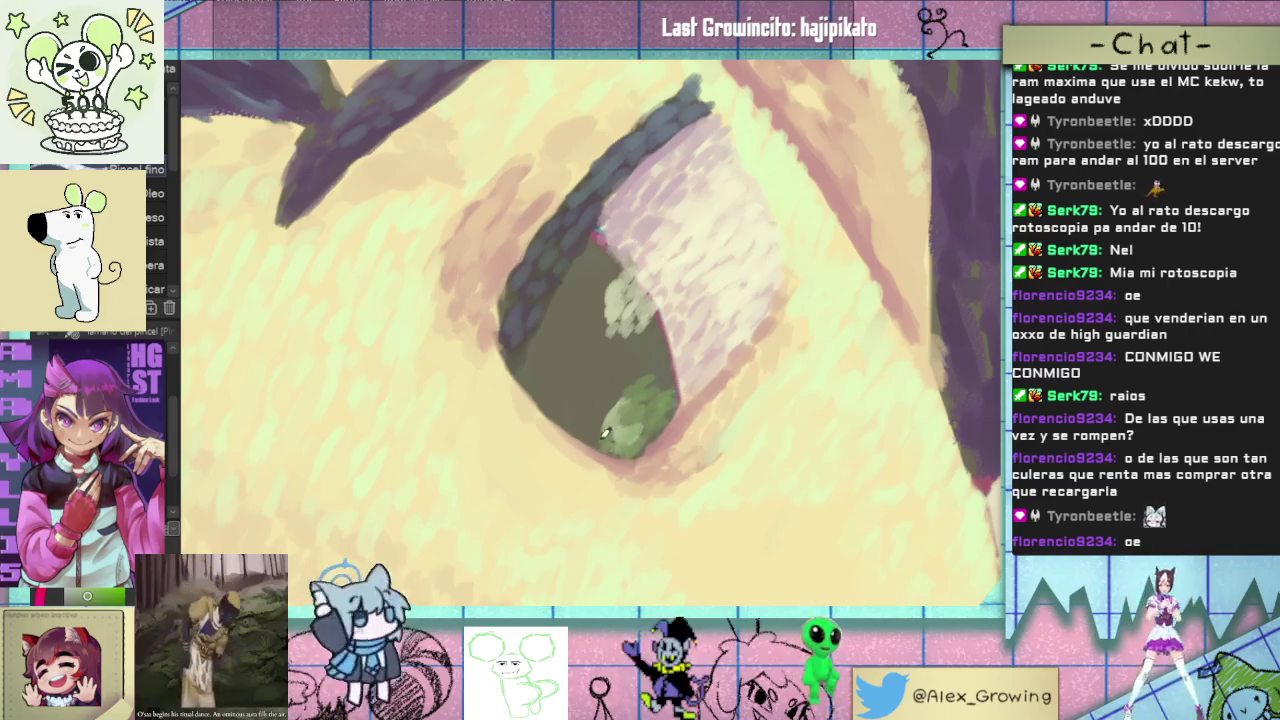
pyautogui.moveTo(673, 362); pyautogui.dragTo(677, 400)
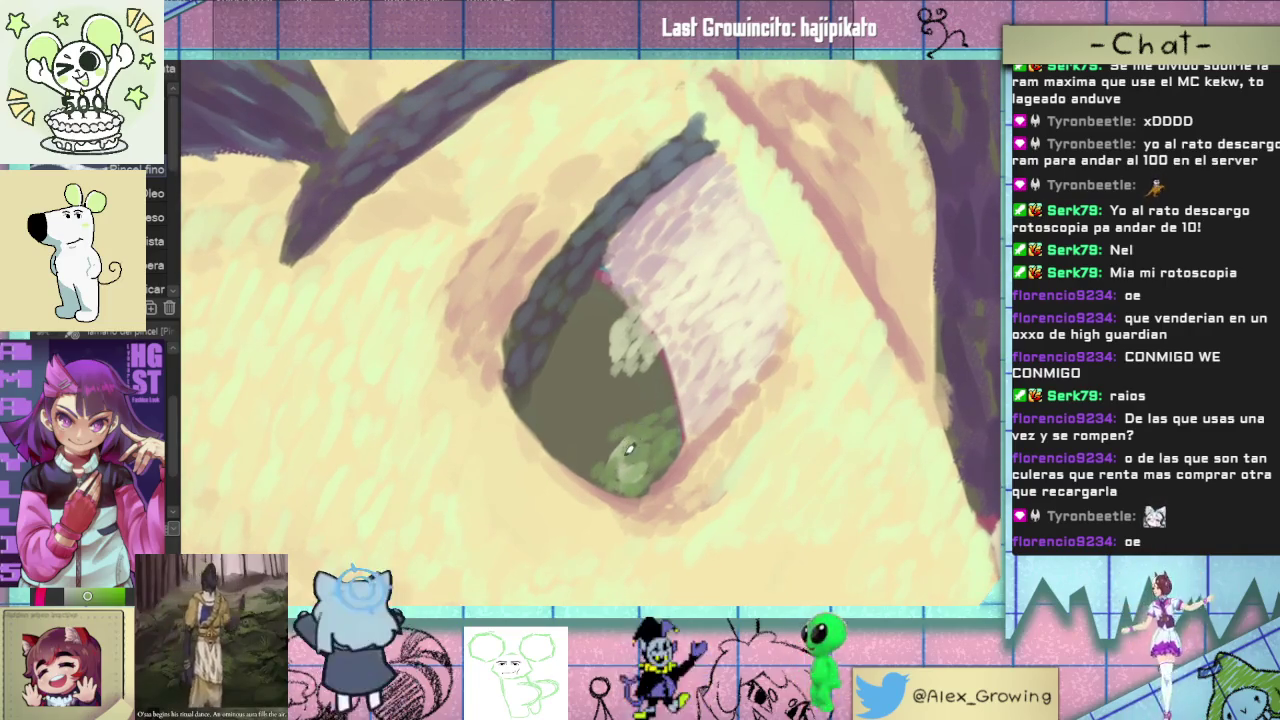
pyautogui.moveTo(627, 450); pyautogui.dragTo(647, 440)
pyautogui.keyDown('ctrl'); pyautogui.click(623, 472); pyautogui.keyUp('ctrl')
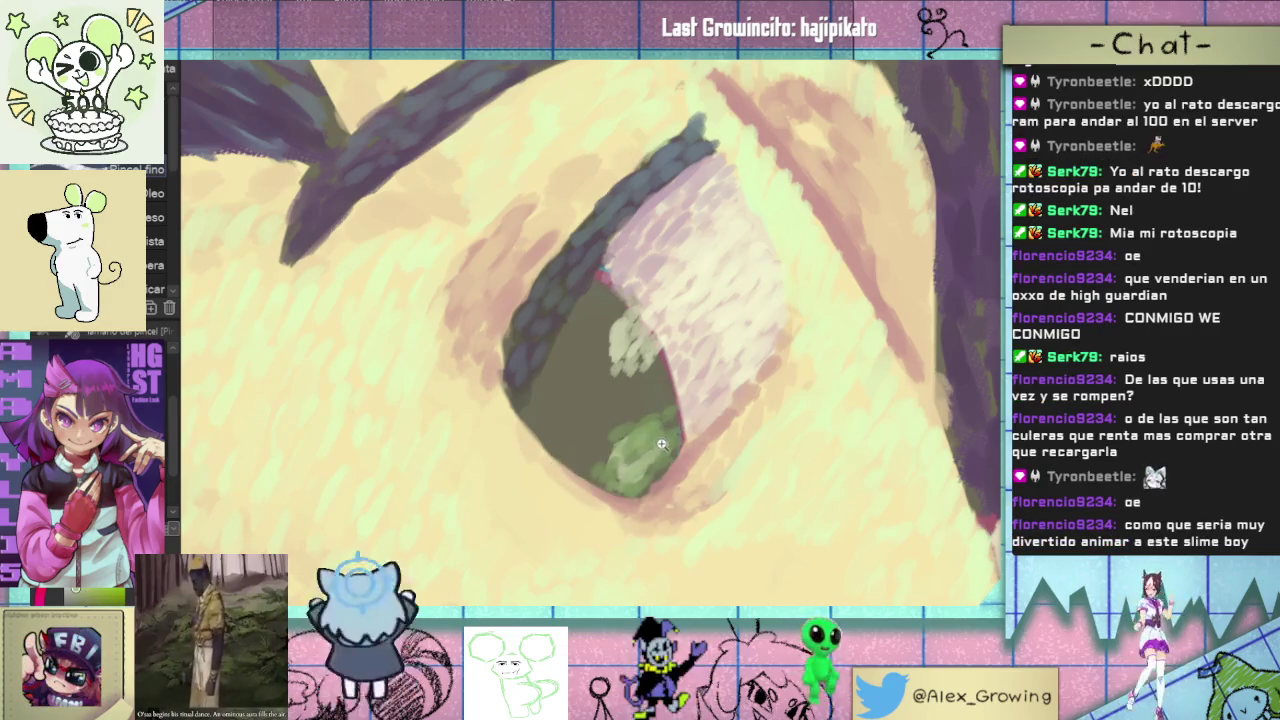
pyautogui.scroll(-2, 655, 438)
pyautogui.scroll(1, 667, 436)
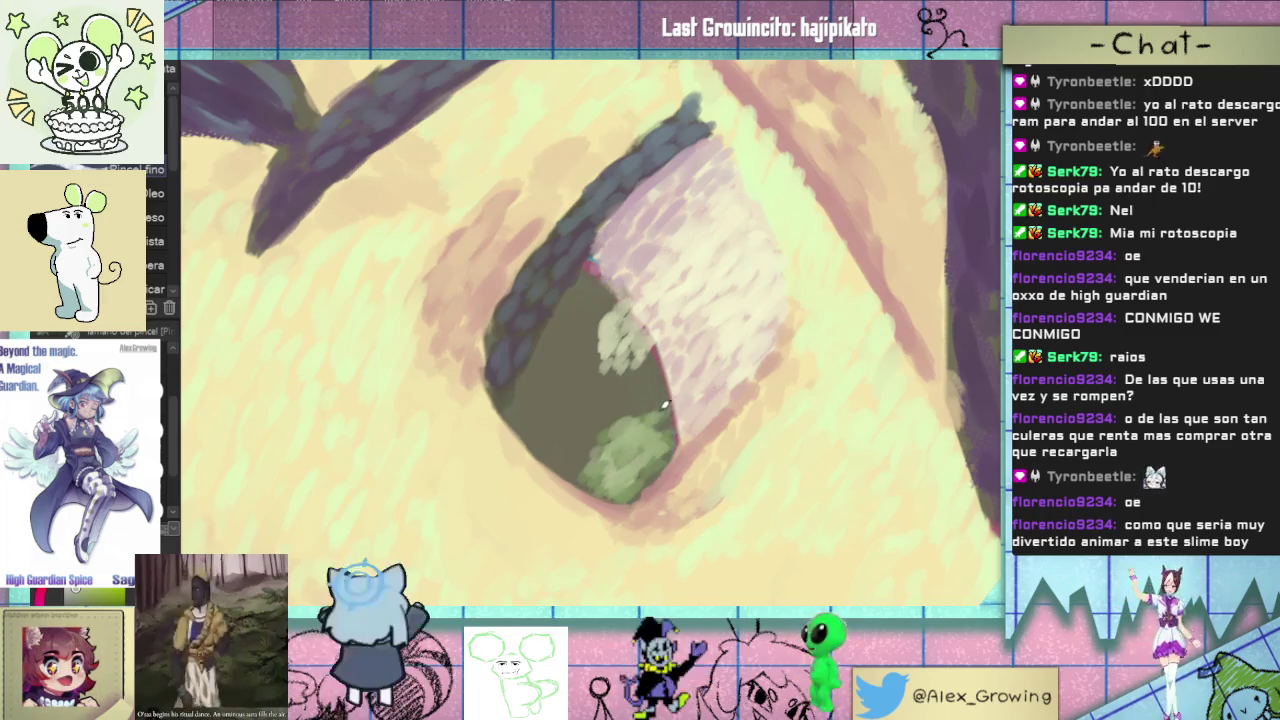
pyautogui.scroll(-3, 700, 425)
pyautogui.scroll(-3, 780, 432)
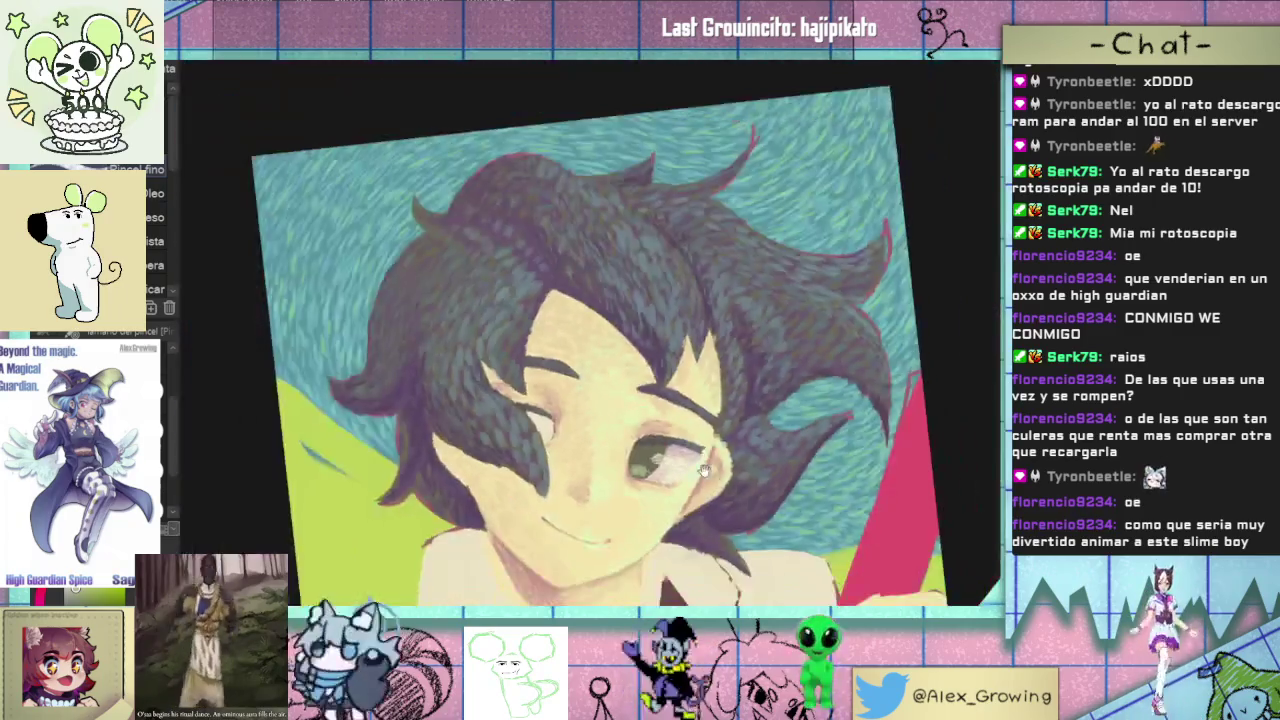
pyautogui.moveTo(740, 375)
pyautogui.mouseDown()
pyautogui.moveTo(719, 405)
pyautogui.moveTo(839, 280)
pyautogui.mouseUp()
pyautogui.scroll(-3, 719, 405)
pyautogui.scroll(3, 760, 370)
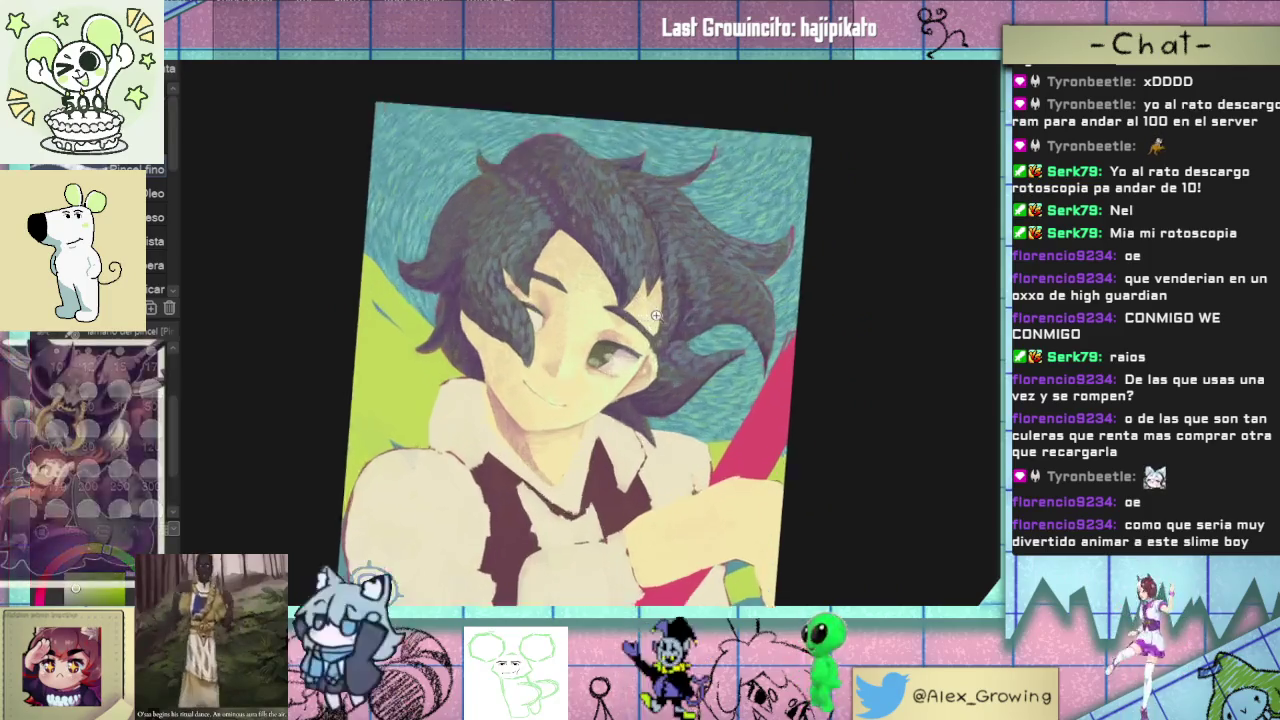
pyautogui.scroll(2, 755, 380)
pyautogui.scroll(2, 754, 382)
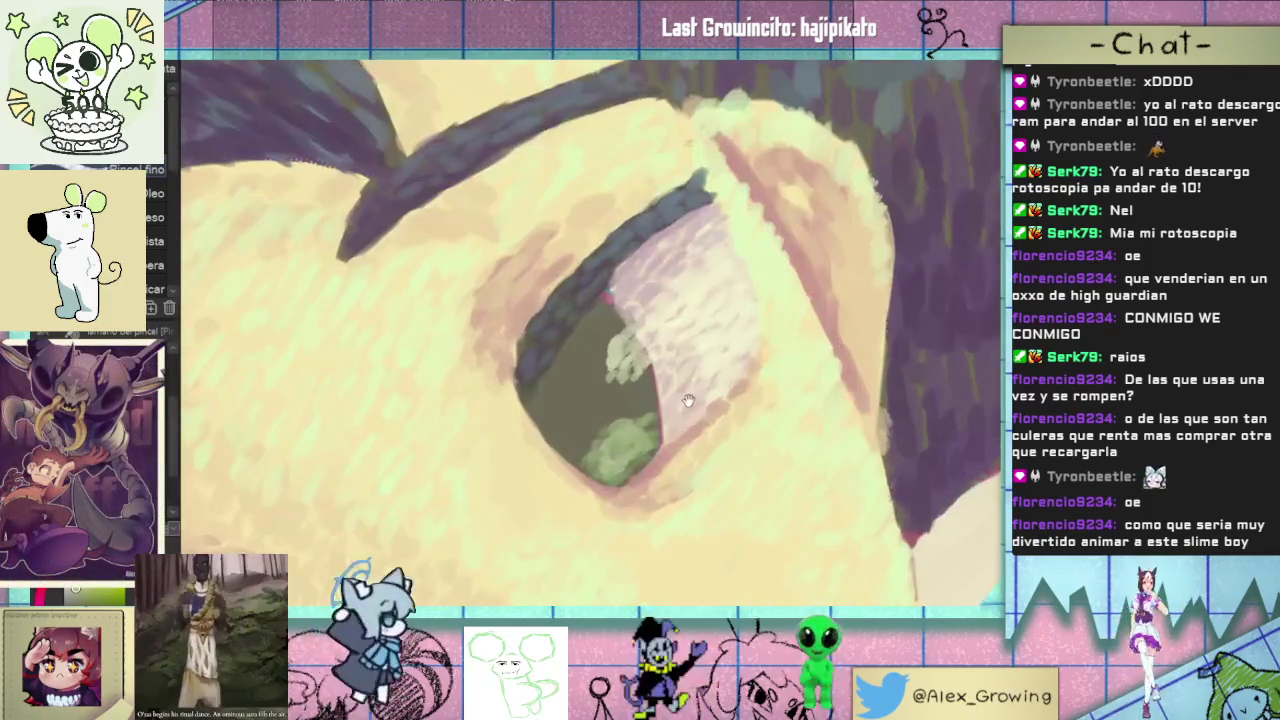
pyautogui.moveTo(645, 400); pyautogui.dragTo(683, 425)
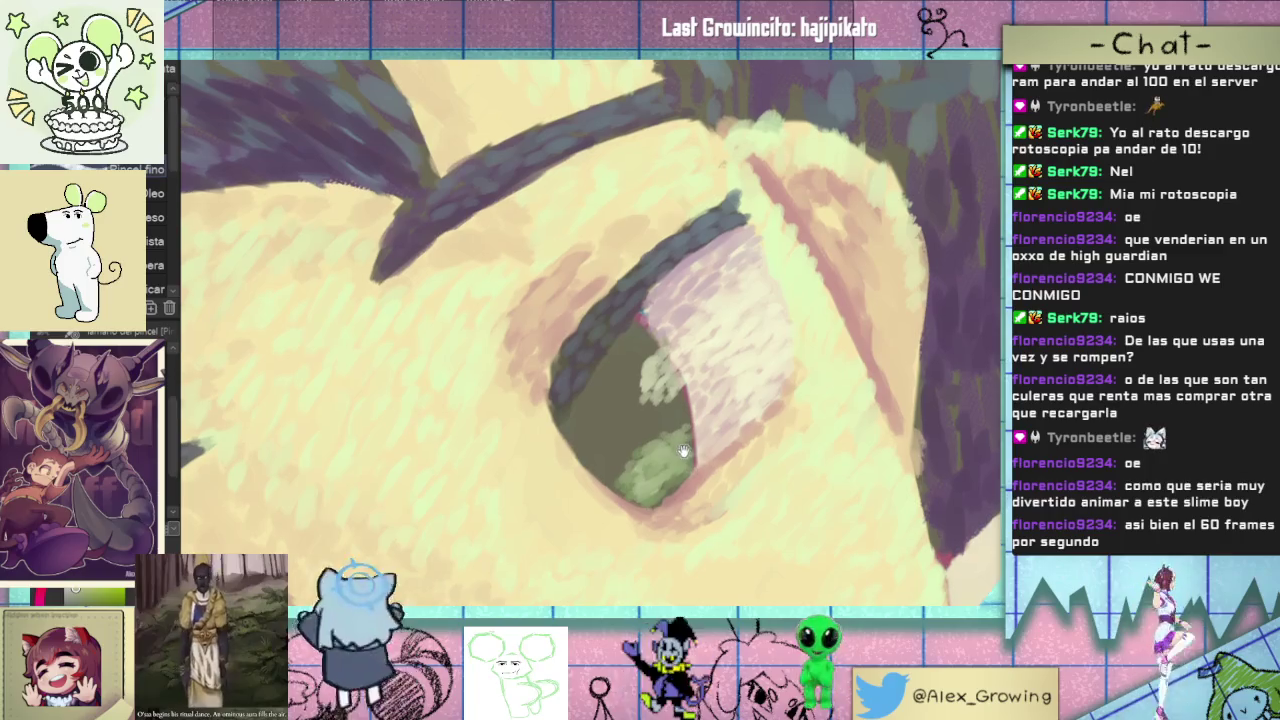
pyautogui.moveTo(628, 459); pyautogui.dragTo(648, 467)
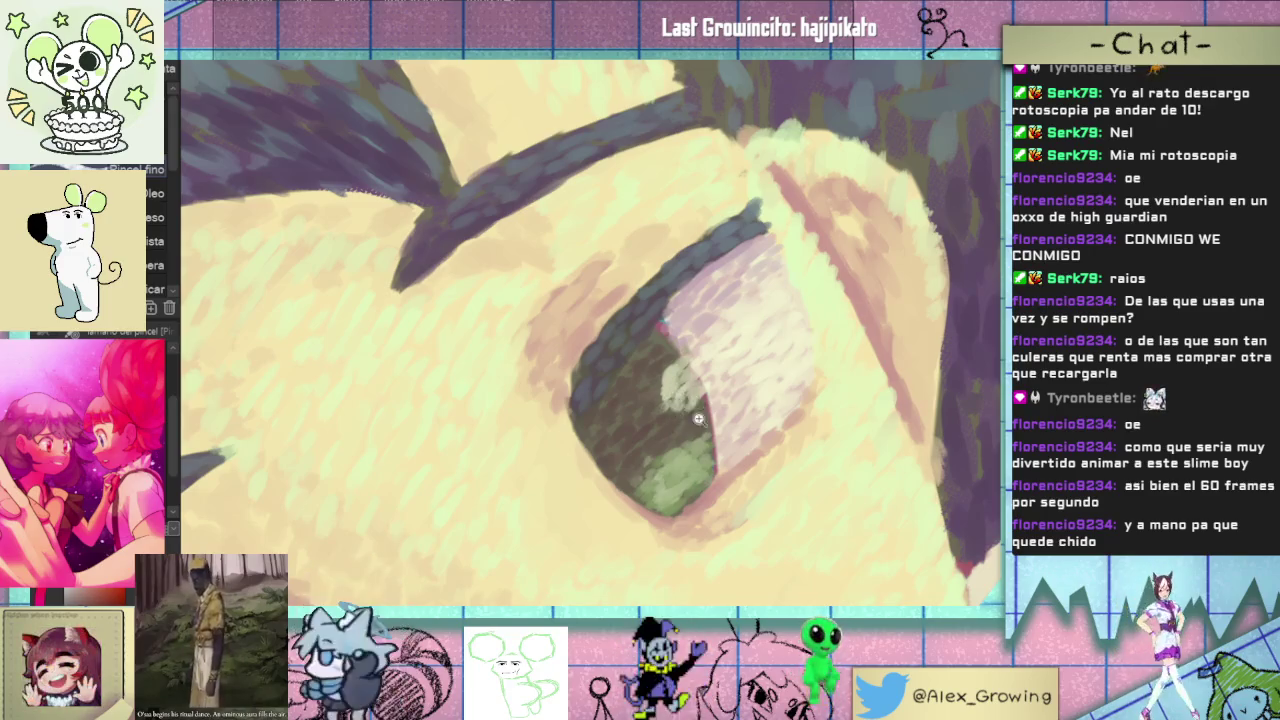
# - Paint darker maroon texture into the upper iris and zoom in on the eye
pyautogui.scroll(-5, 673, 404)
pyautogui.scroll(3, 645, 400)
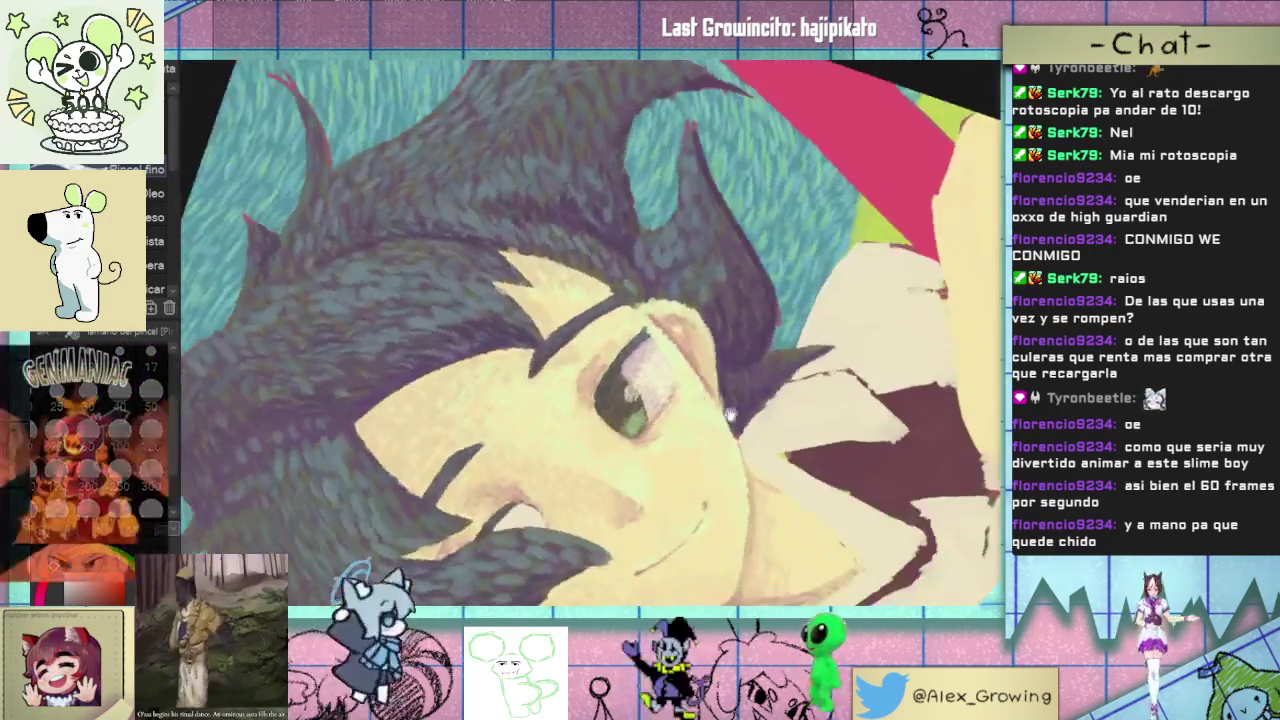
pyautogui.scroll(3, 645, 400)
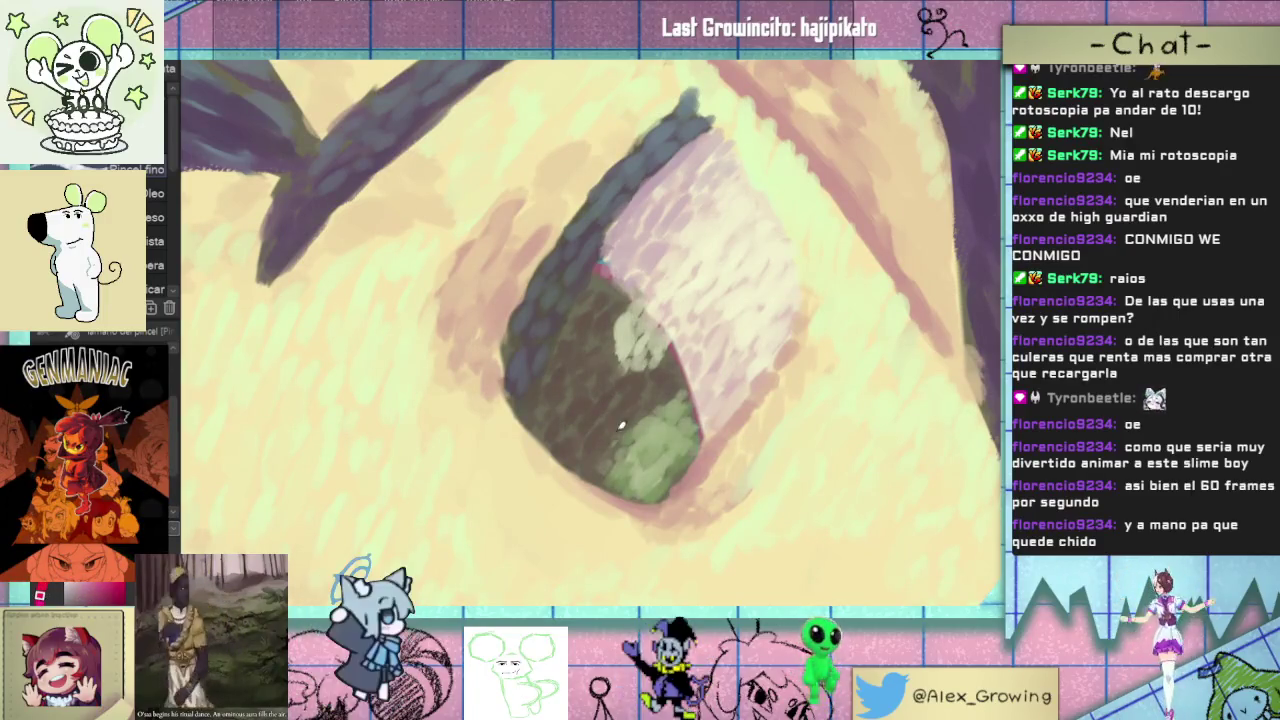
pyautogui.moveTo(608, 386); pyautogui.dragTo(611, 367)
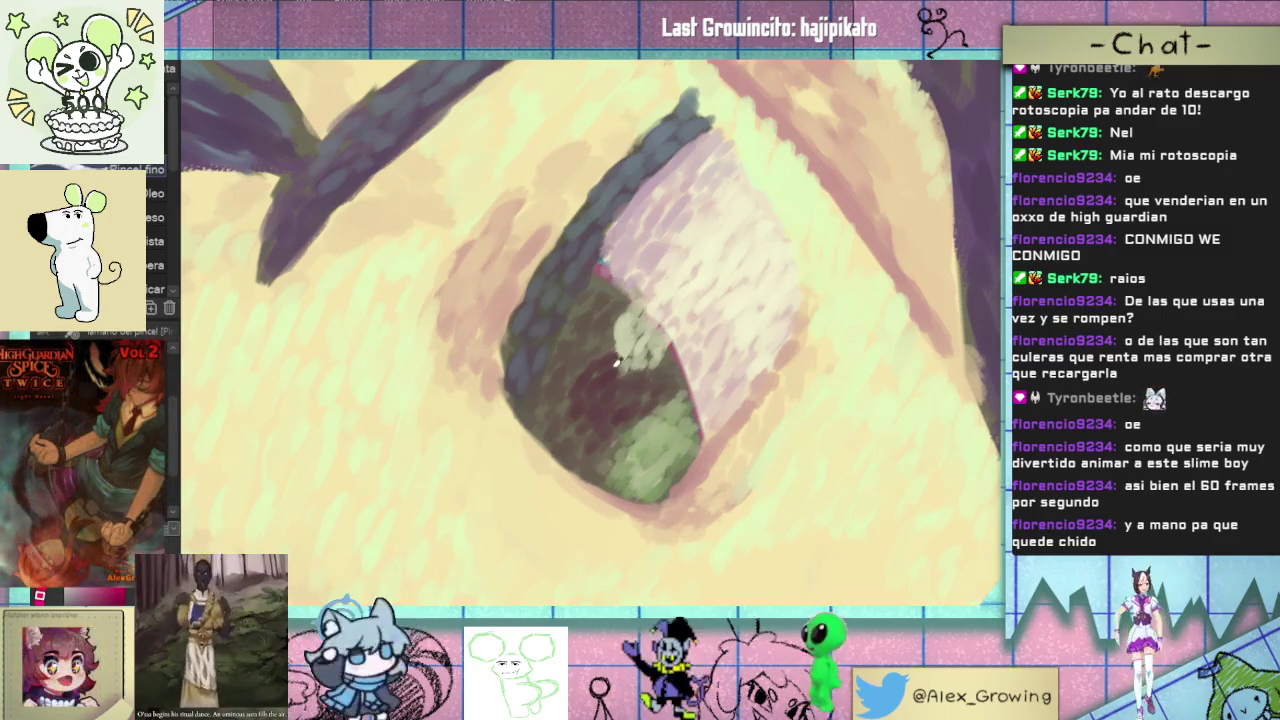
pyautogui.click(604, 401)
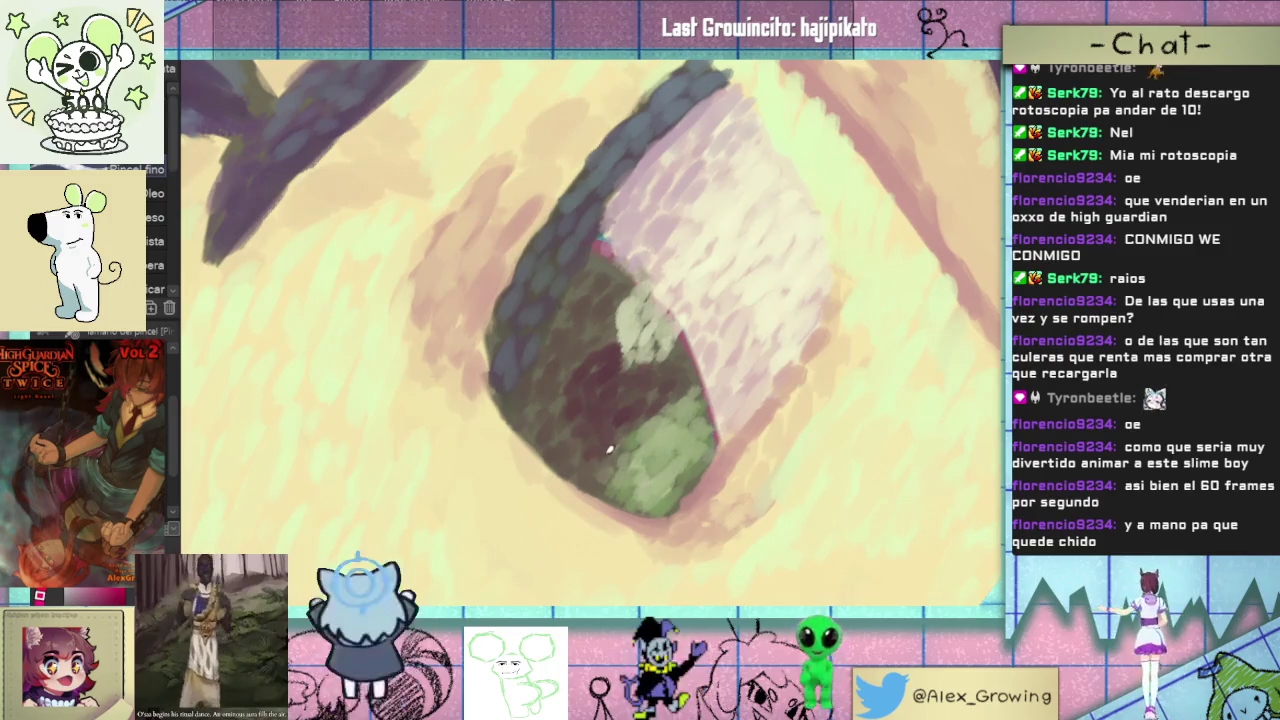
pyautogui.scroll(-3, 609, 449)
pyautogui.scroll(1, 558, 425)
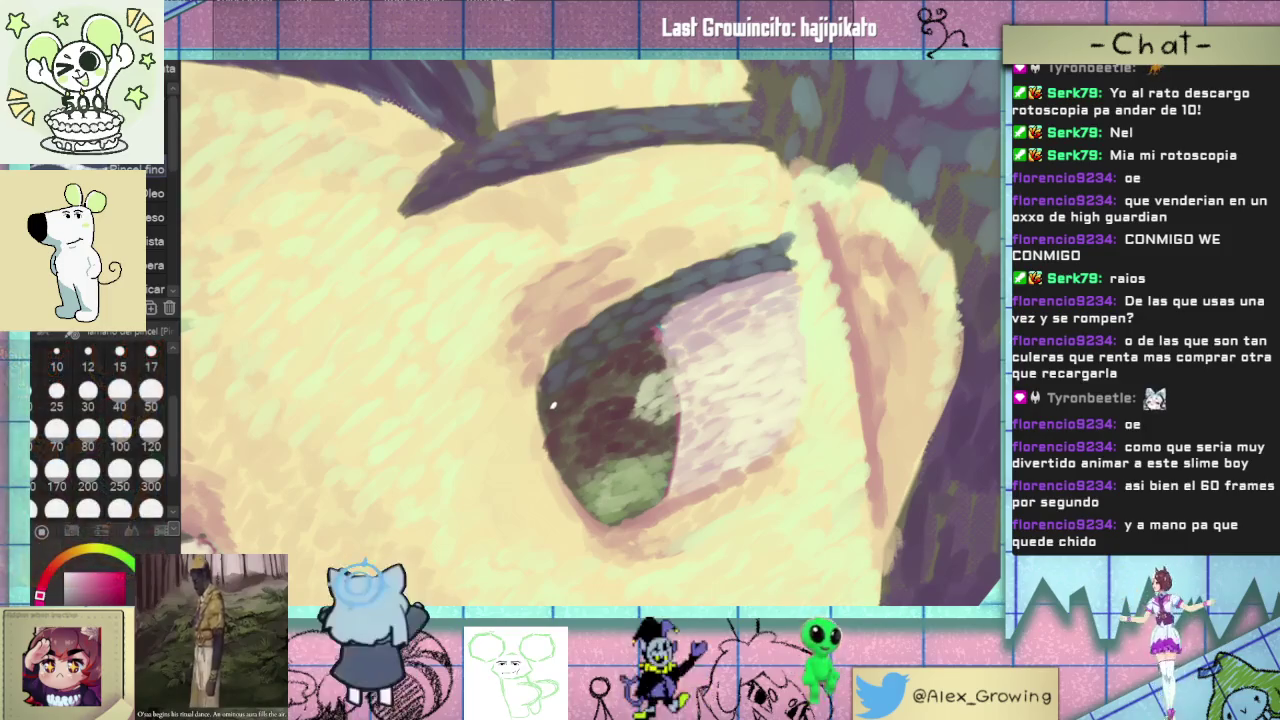
pyautogui.scroll(-3, 704, 465)
# - Rotate the view clockwise, pick a green painting colour, and adjust the view of the eye
pyautogui.press('^')
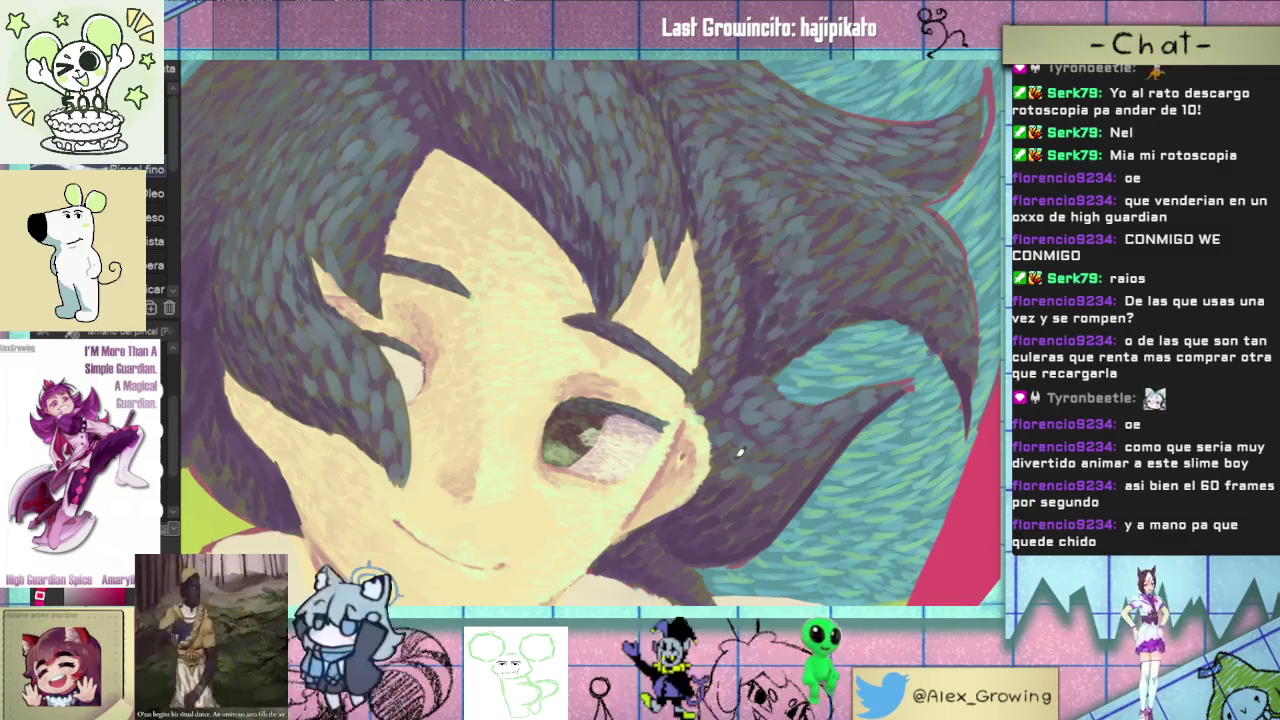
pyautogui.scroll(-3, 740, 453)
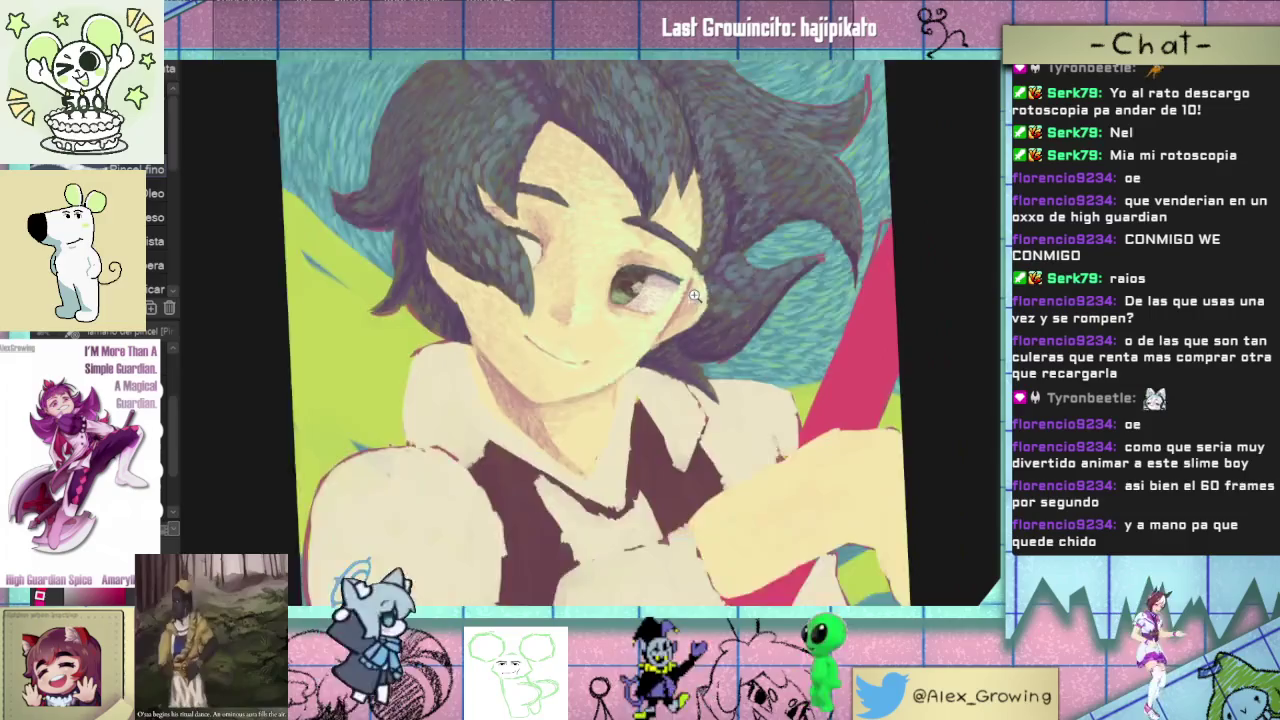
pyautogui.scroll(-3, 640, 340)
pyautogui.scroll(3, 604, 302)
pyautogui.scroll(2, 620, 330)
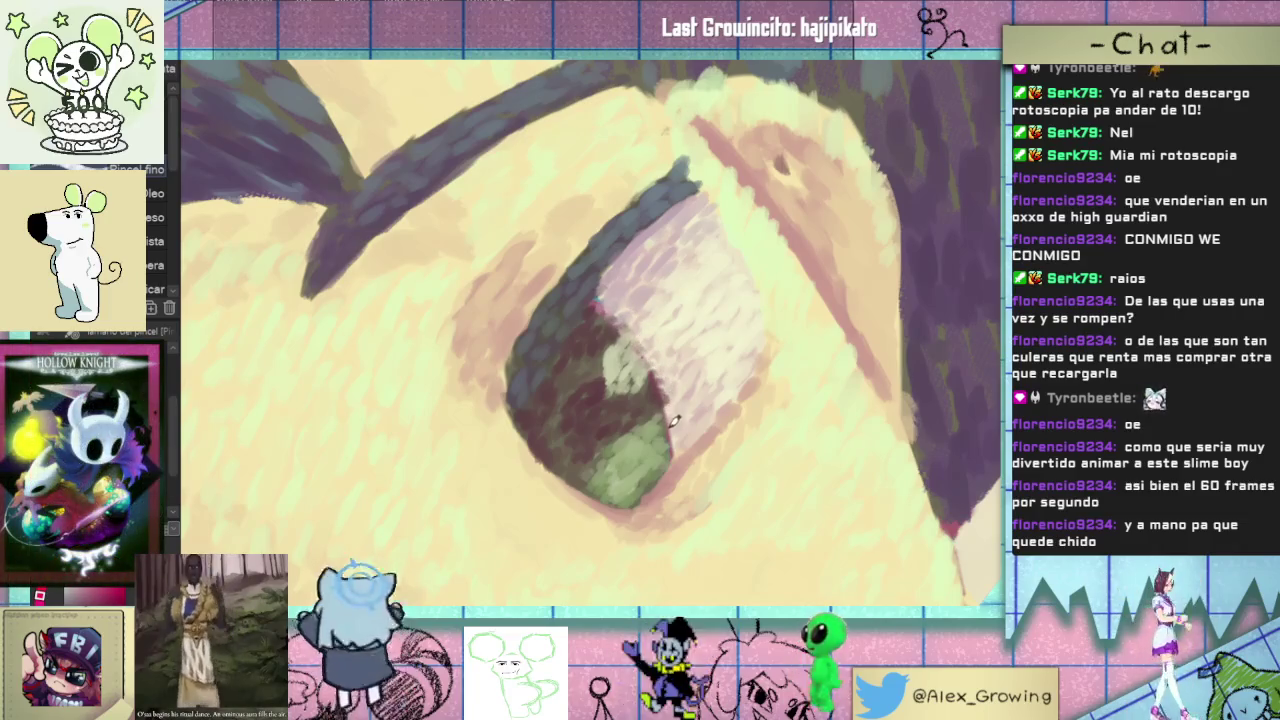
pyautogui.keyDown('alt'); pyautogui.click(658, 452); pyautogui.keyUp('alt')
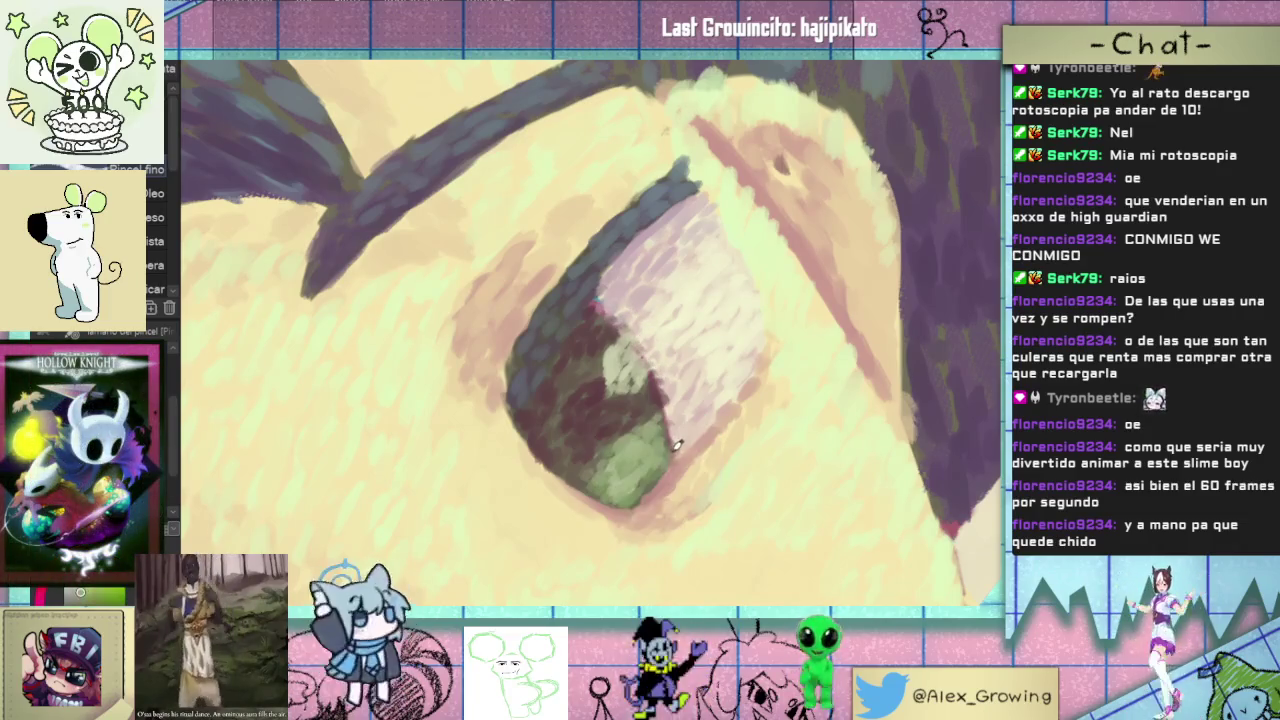
pyautogui.hotkey('ctrl', 'z')
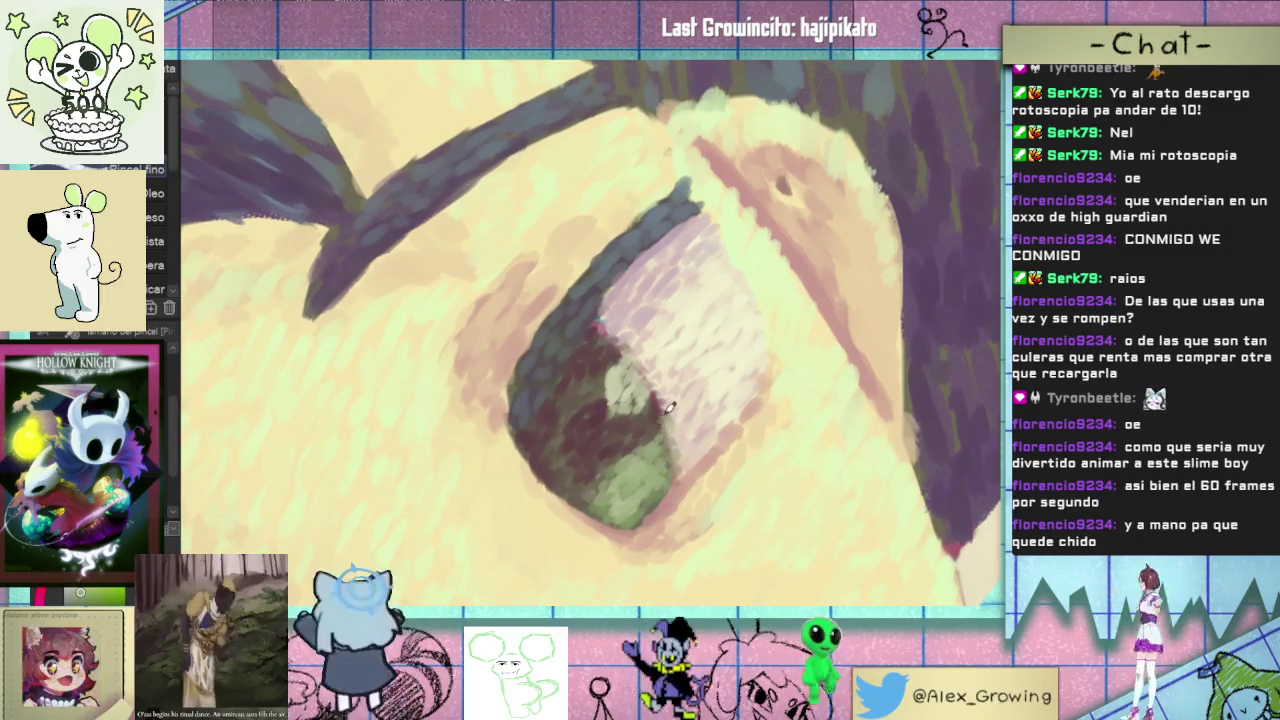
pyautogui.hotkey('ctrl', 'z')
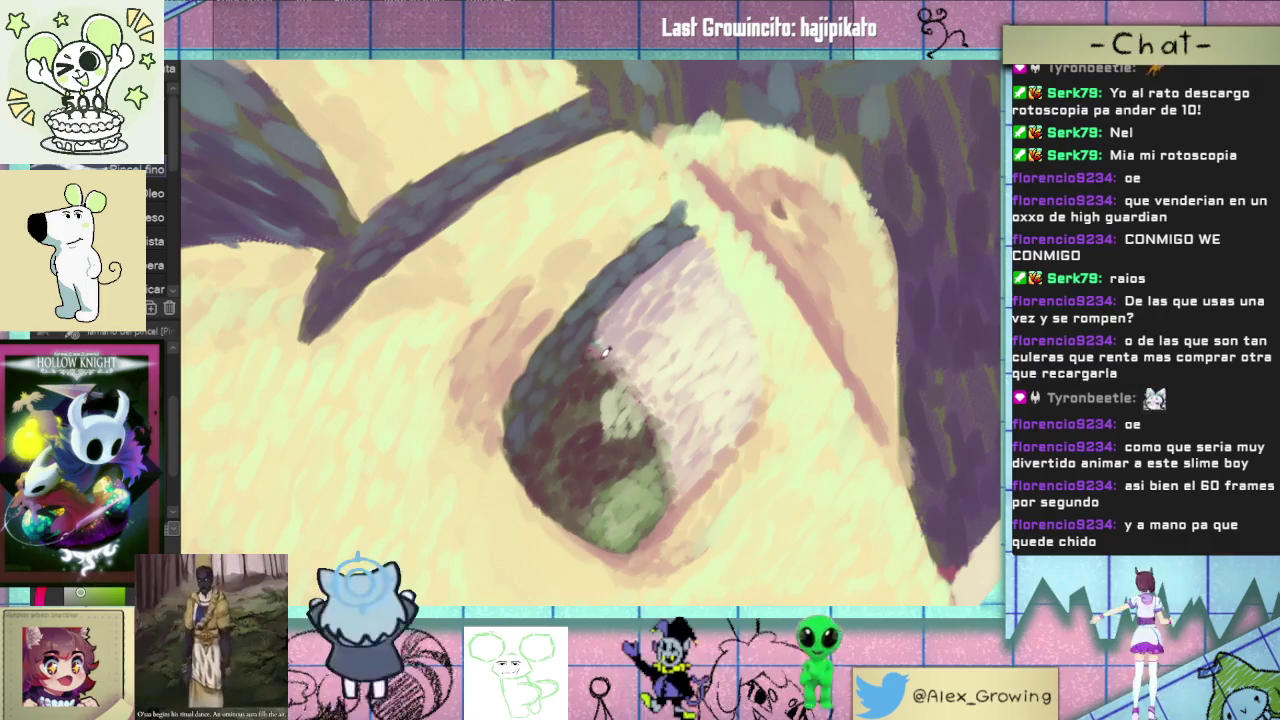
pyautogui.scroll(-2, 614, 378)
pyautogui.scroll(-2, 625, 395)
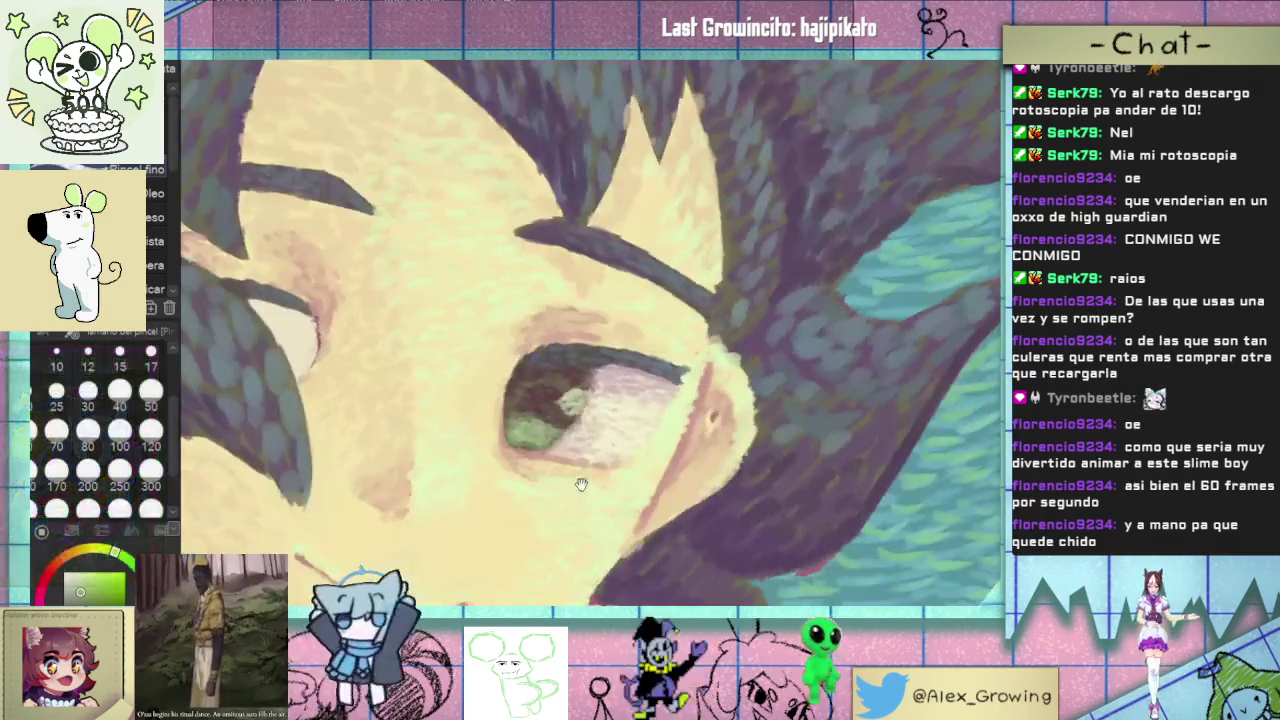
pyautogui.scroll(-2, 638, 412)
pyautogui.scroll(-2, 650, 428)
pyautogui.scroll(5, 650, 428)
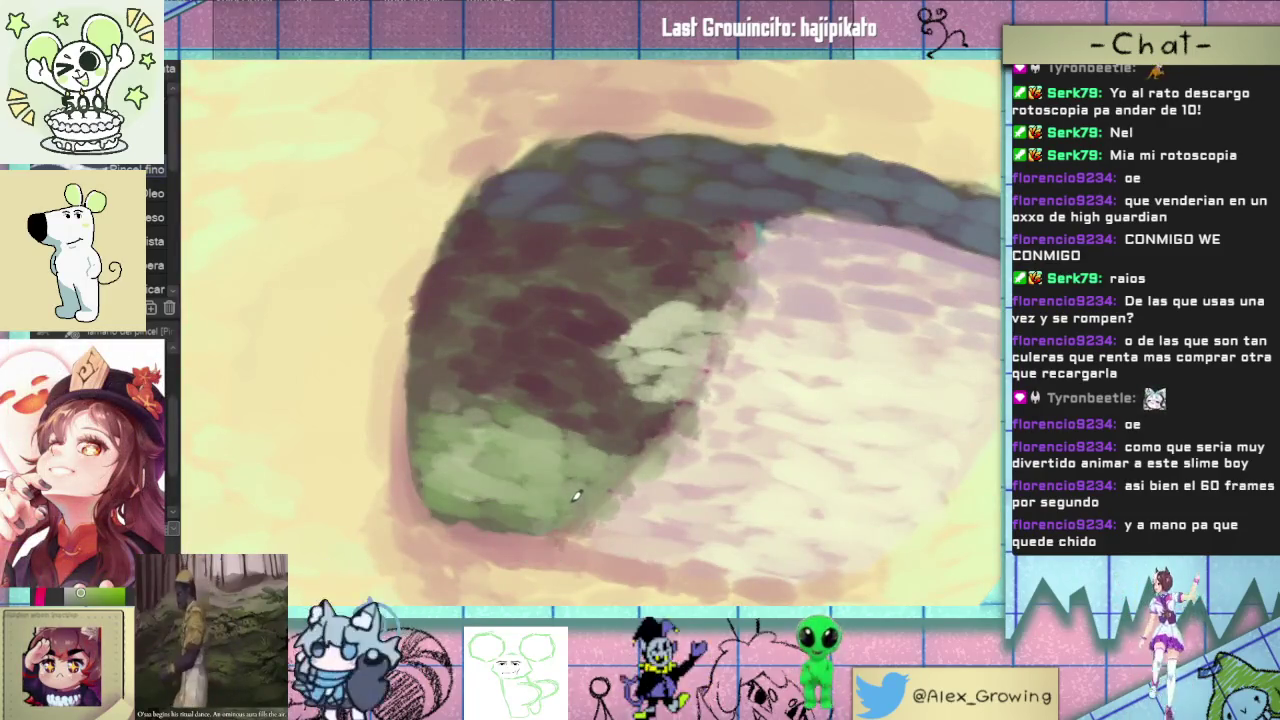
pyautogui.scroll(-2, 620, 500)
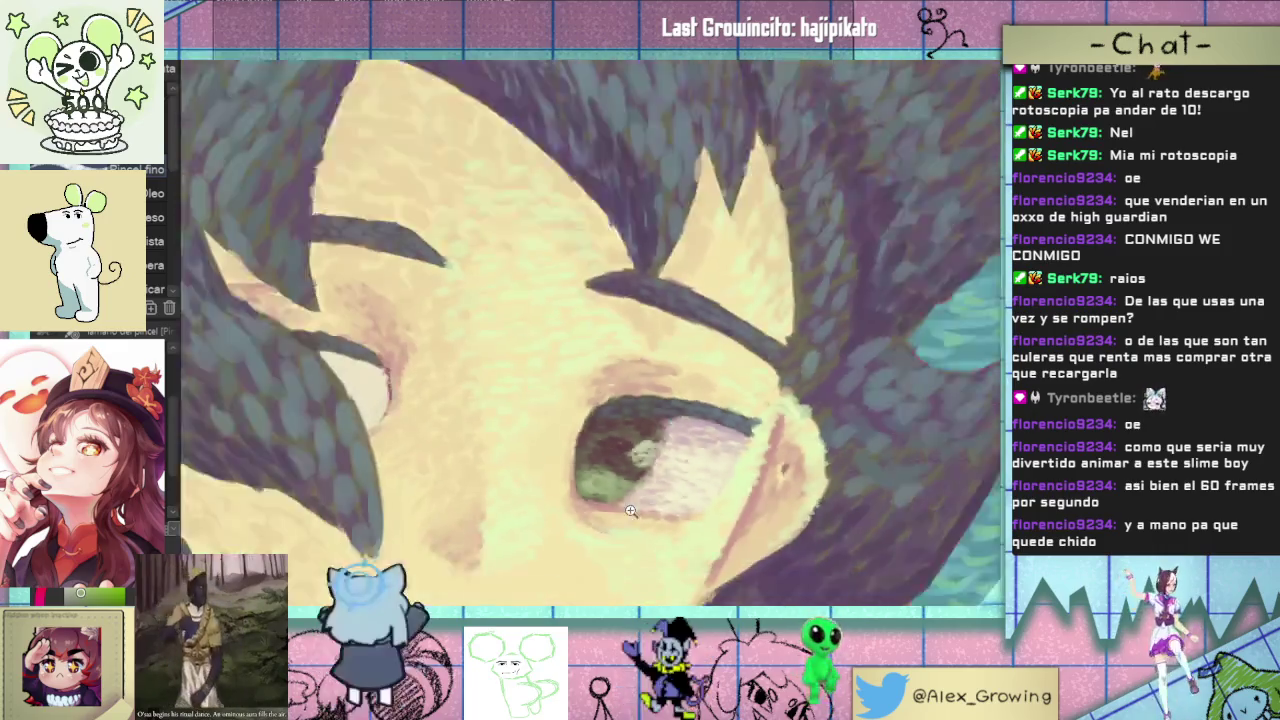
pyautogui.scroll(-2, 630, 511)
pyautogui.scroll(3, 632, 312)
pyautogui.scroll(2, 632, 312)
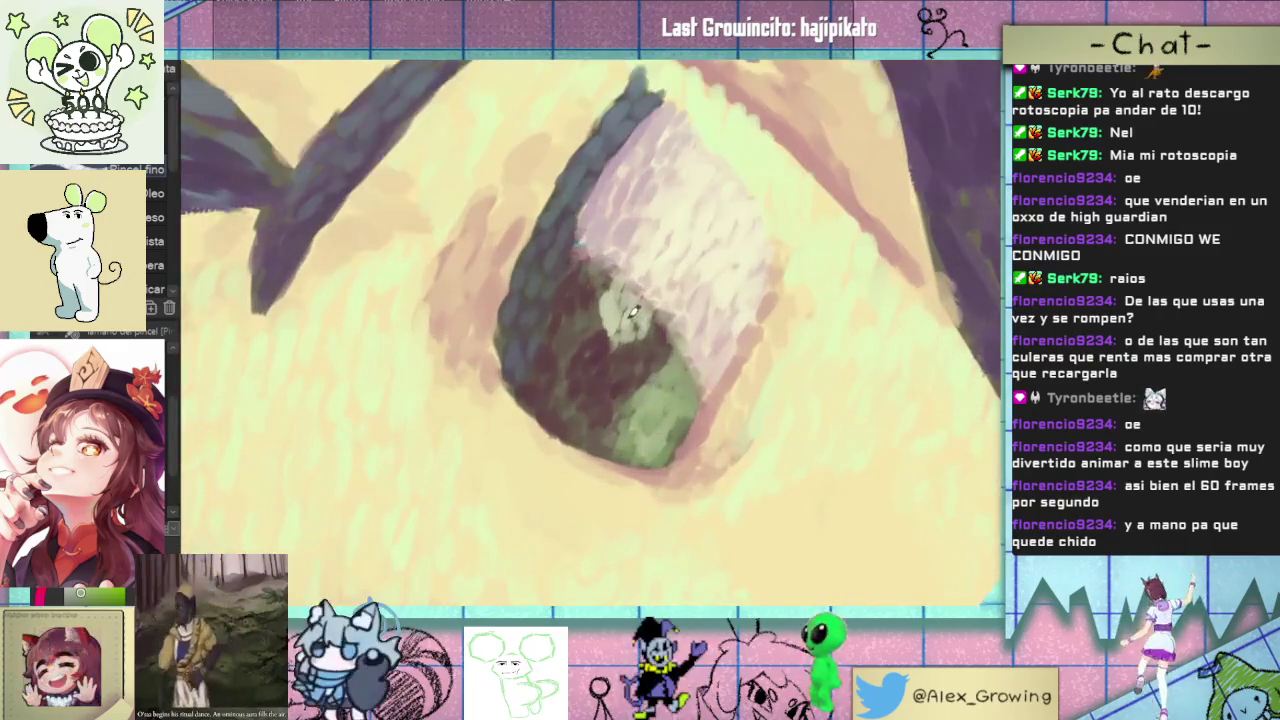
pyautogui.keyDown('alt'); pyautogui.click(657, 243); pyautogui.keyUp('alt')
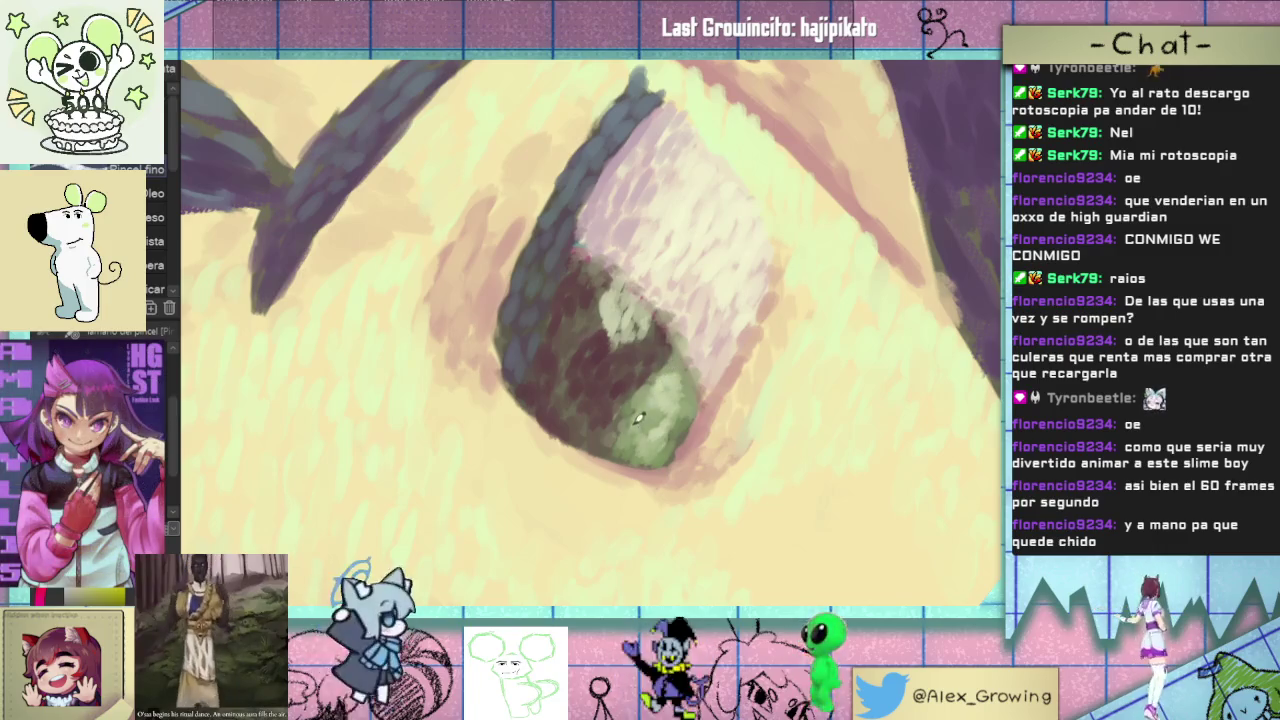
pyautogui.scroll(-2, 731, 431)
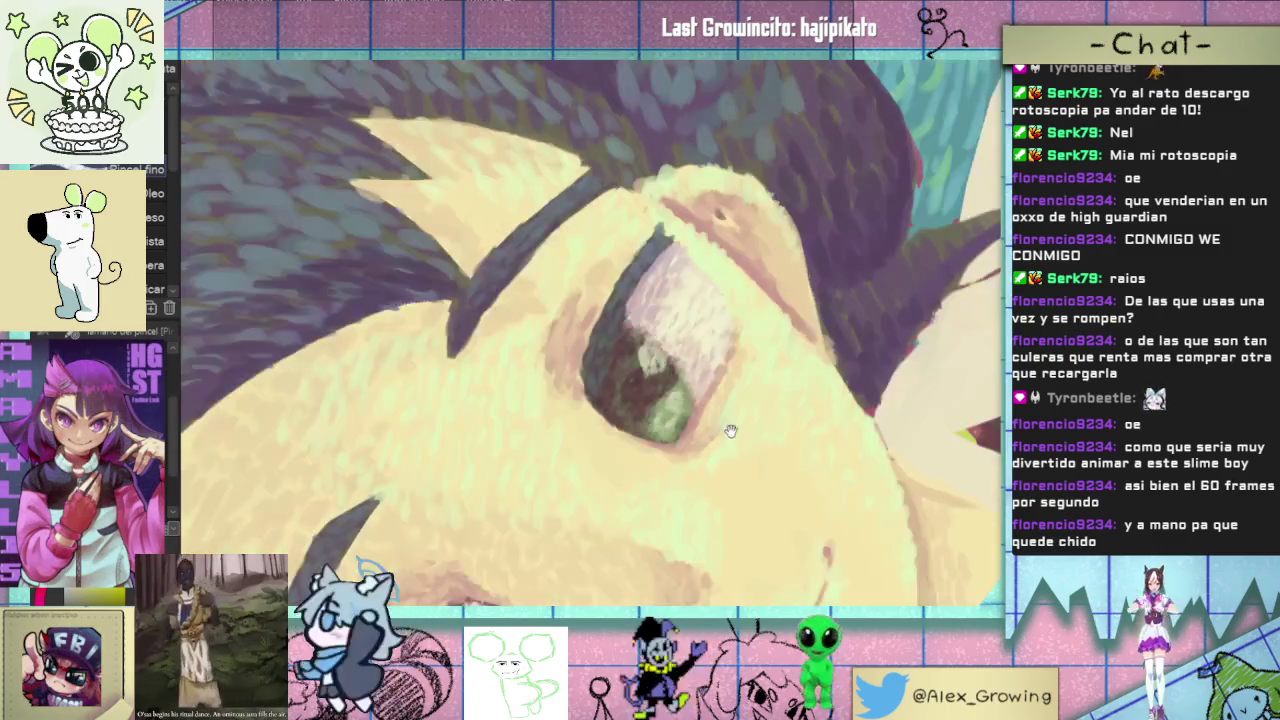
pyautogui.scroll(-3, 731, 431)
pyautogui.scroll(2, 659, 424)
pyautogui.scroll(2, 659, 424)
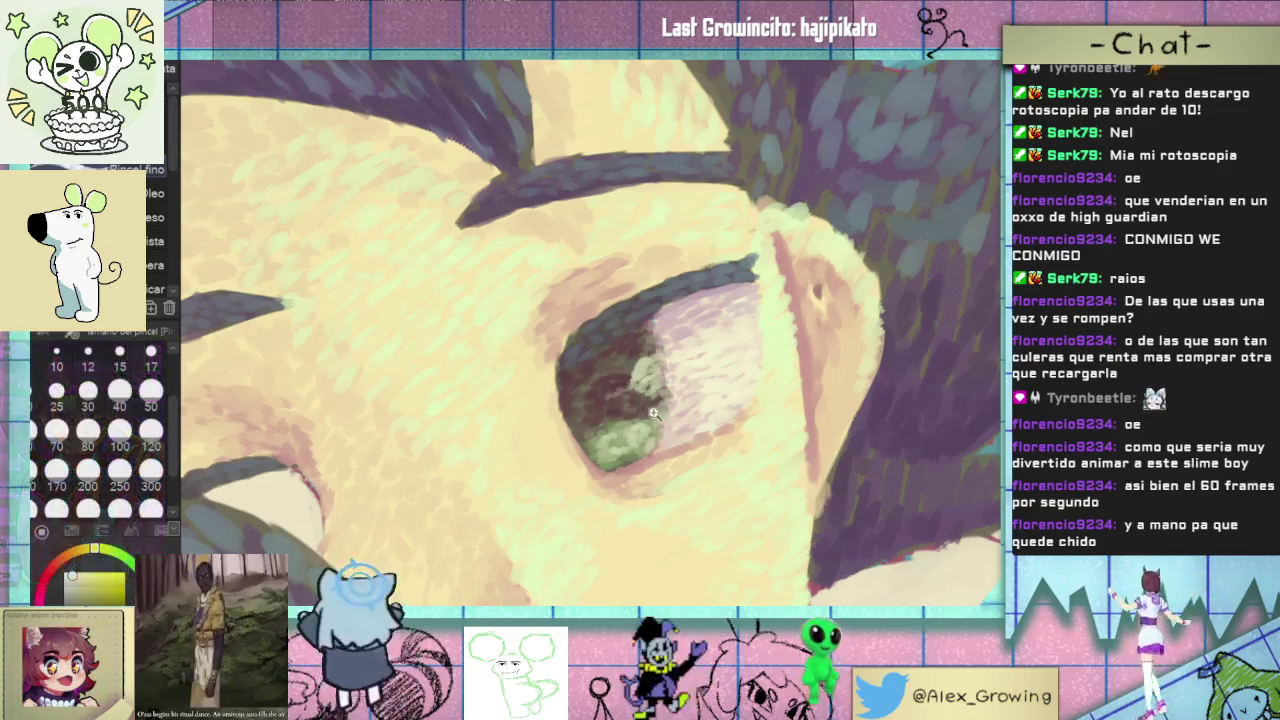
pyautogui.scroll(-2, 626, 385)
pyautogui.scroll(-2, 614, 484)
pyautogui.moveTo(614, 484)
pyautogui.mouseDown()
pyautogui.moveTo(588, 357)
pyautogui.moveTo(695, 427)
pyautogui.mouseUp()
pyautogui.scroll(3, 588, 357)
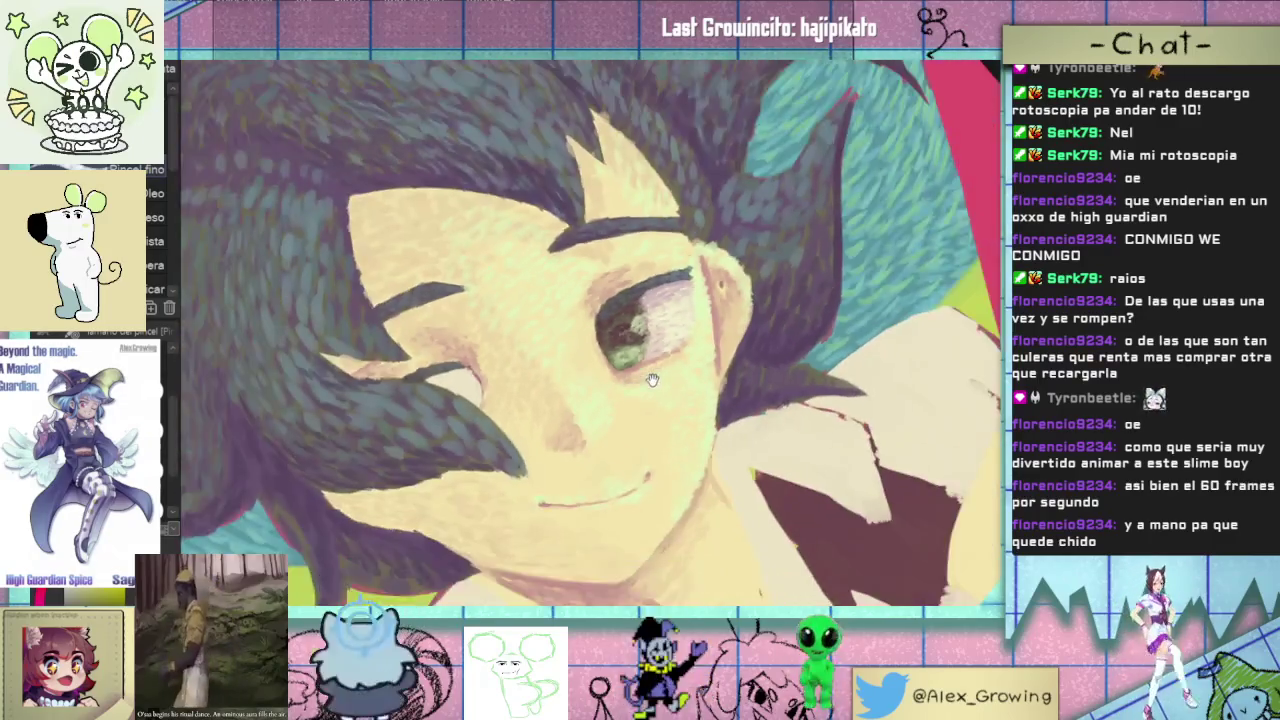
pyautogui.scroll(1, 695, 427)
pyautogui.scroll(3, 660, 410)
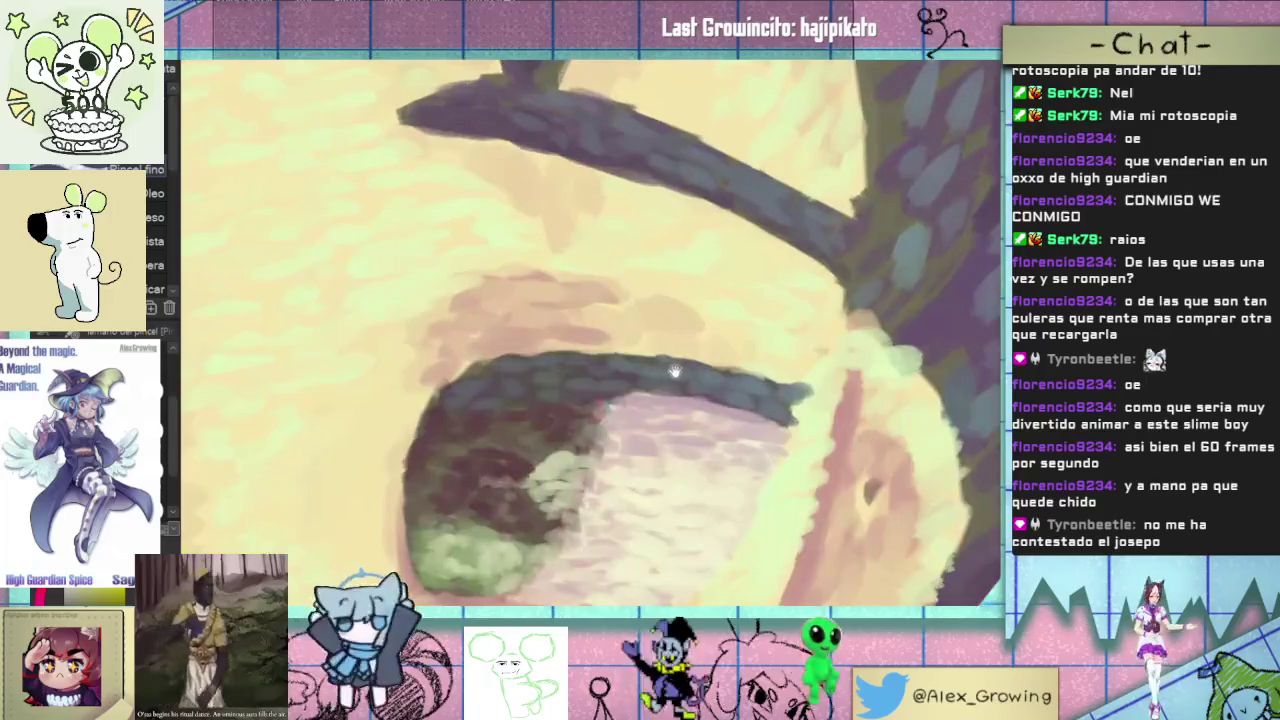
pyautogui.scroll(-1, 645, 401)
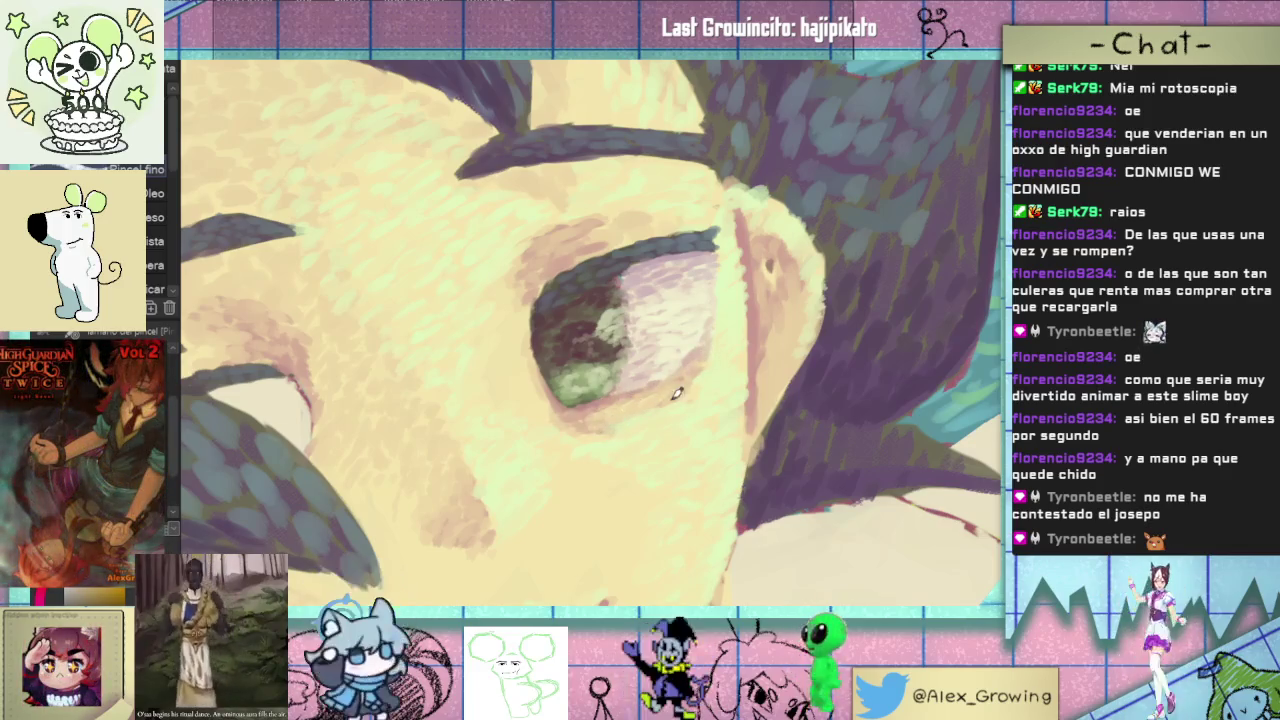
pyautogui.moveTo(658, 407)
pyautogui.mouseDown()
pyautogui.moveTo(645, 457)
pyautogui.moveTo(670, 527)
pyautogui.moveTo(752, 327)
pyautogui.moveTo(549, 322)
pyautogui.mouseUp()
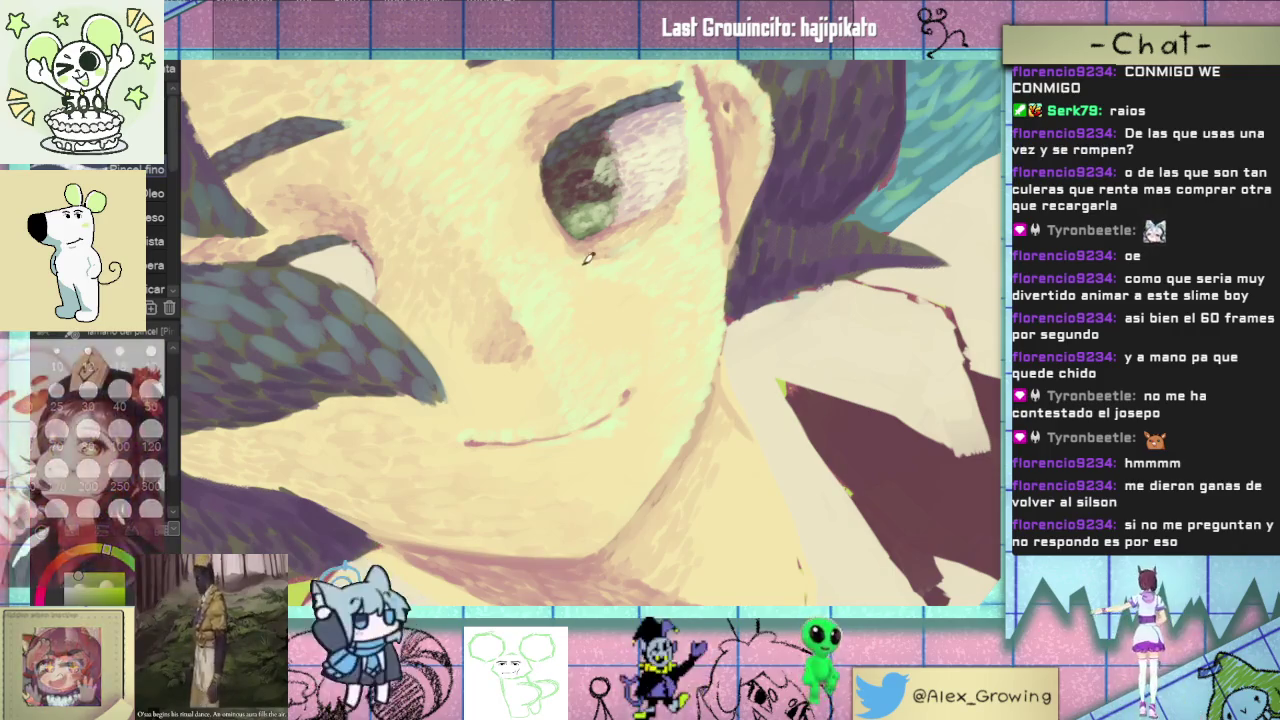
pyautogui.scroll(2, 580, 290)
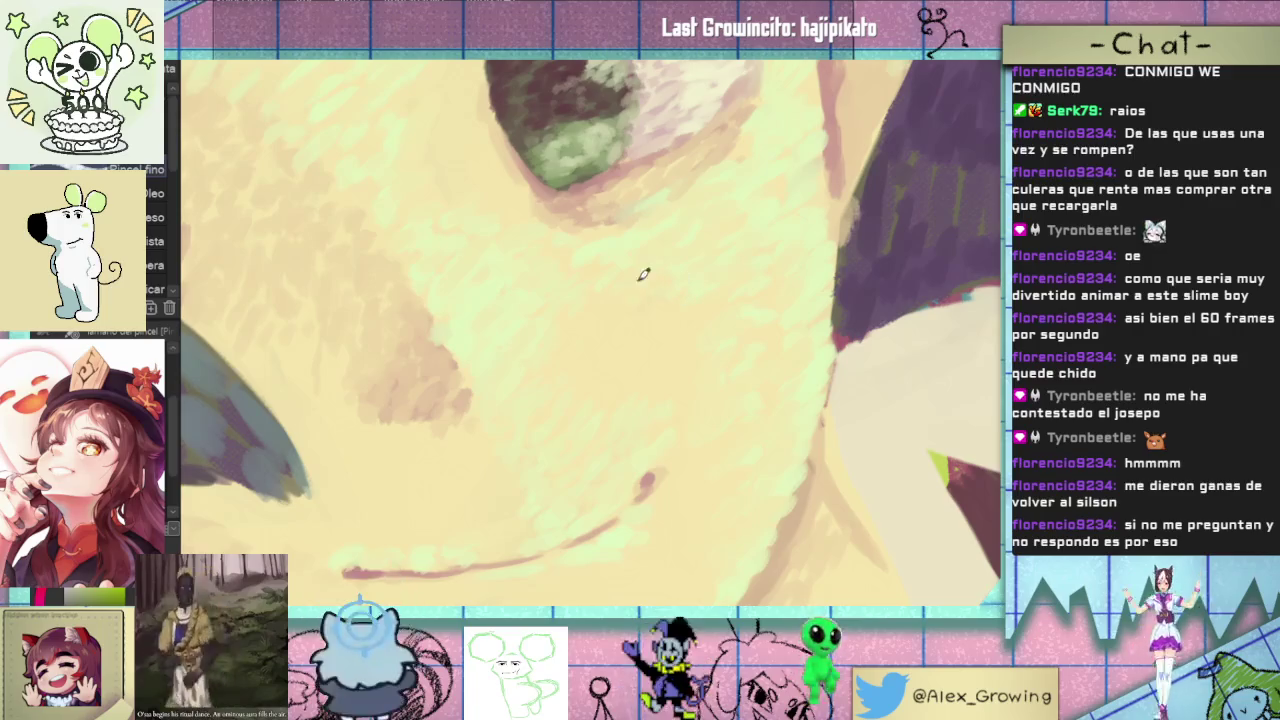
pyautogui.scroll(-3, 568, 312)
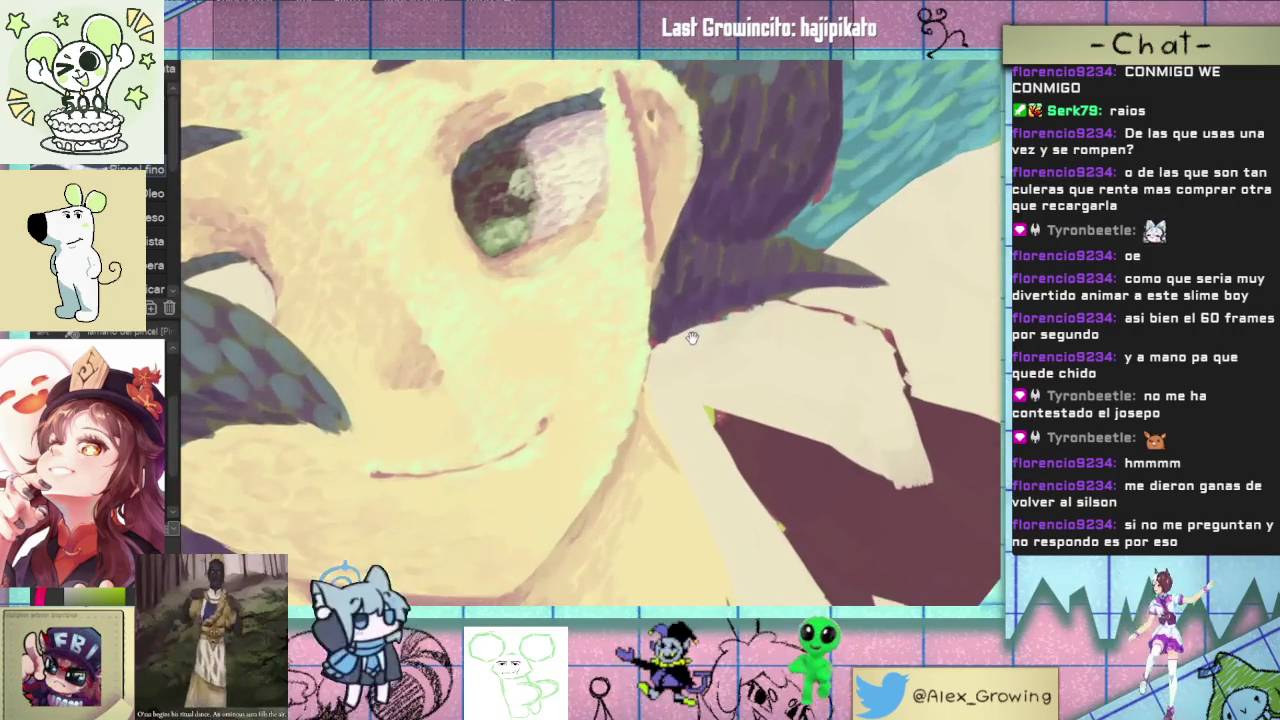
pyautogui.moveTo(693, 330); pyautogui.dragTo(583, 405)
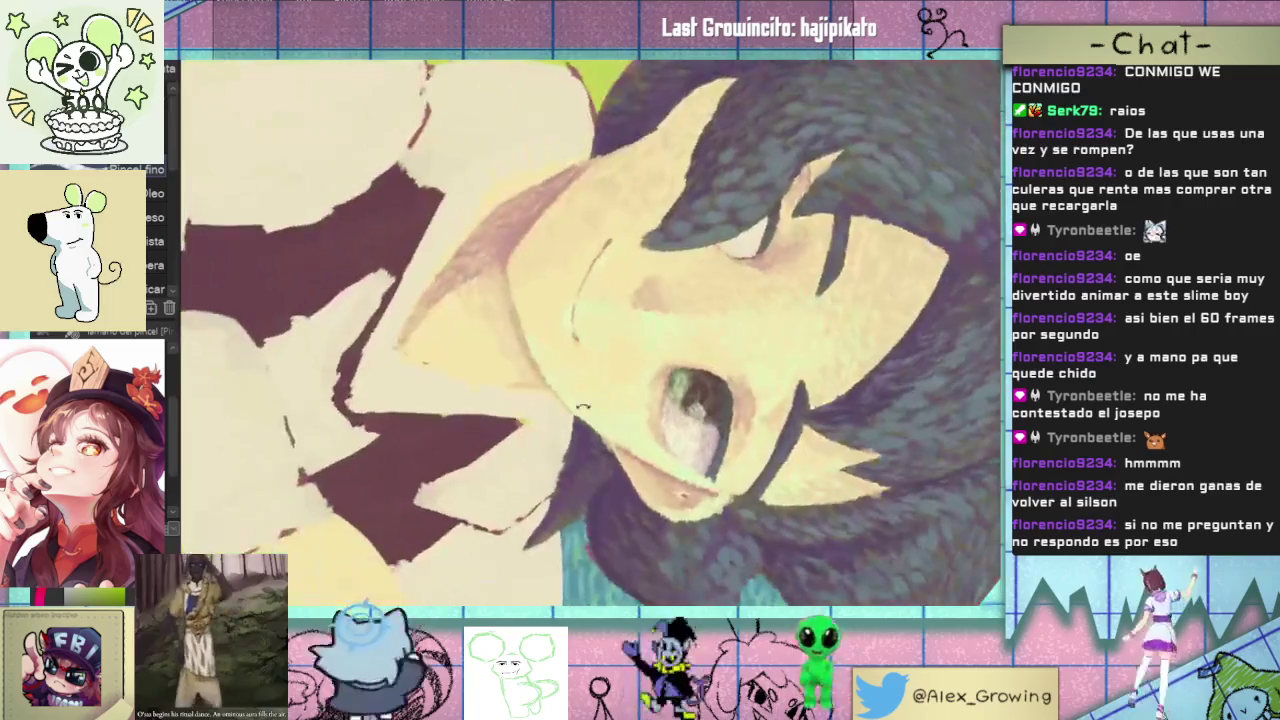
pyautogui.scroll(3, 583, 405)
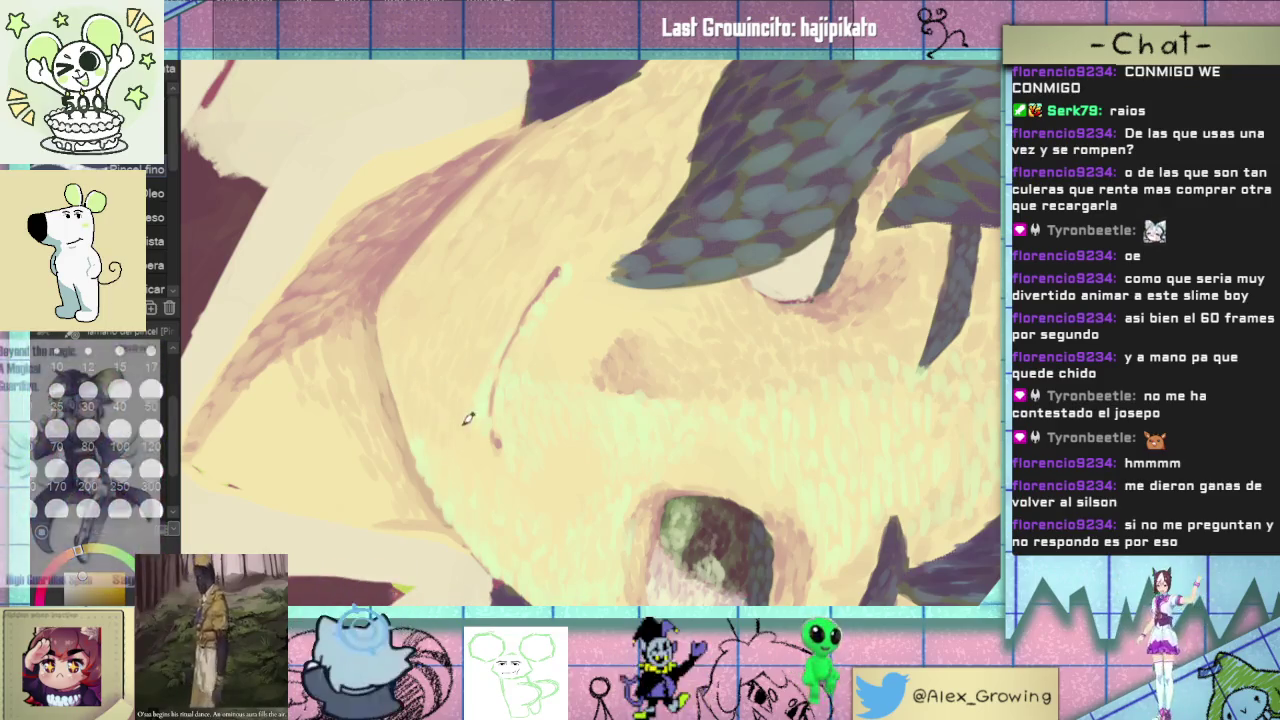
pyautogui.keyDown('ctrl'); pyautogui.click(479, 454); pyautogui.keyUp('ctrl')
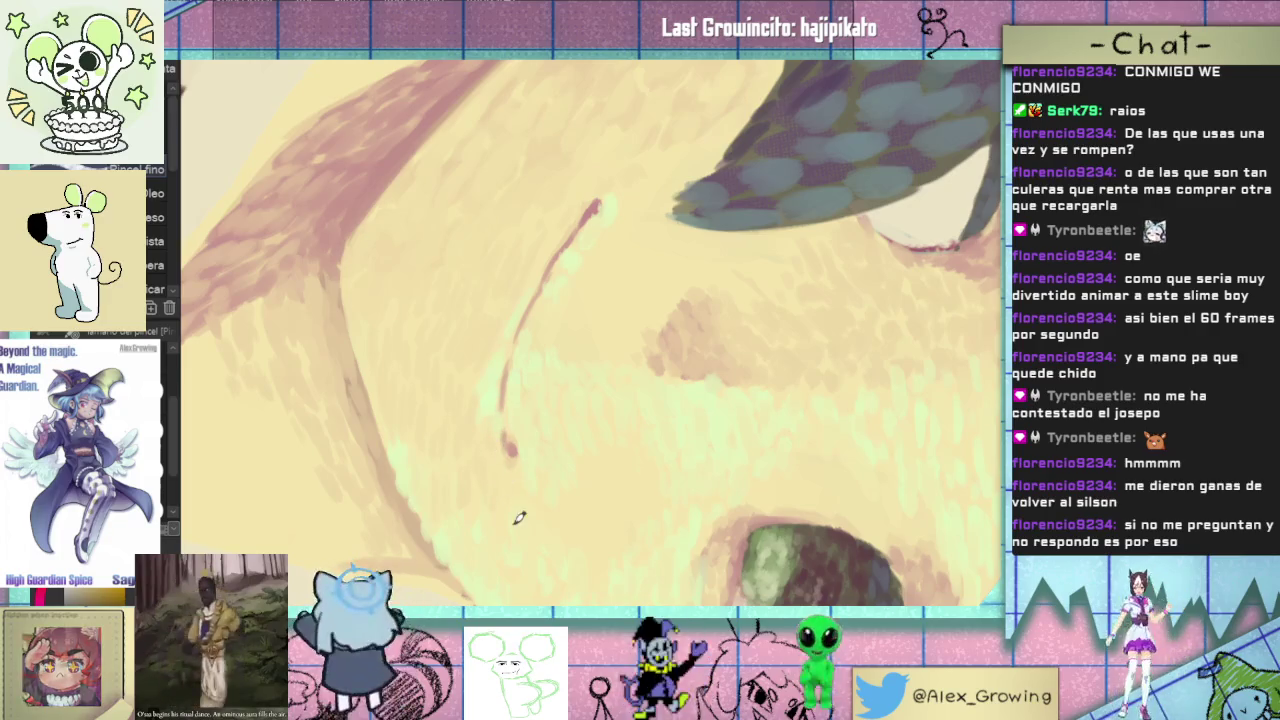
pyautogui.scroll(-1, 486, 543)
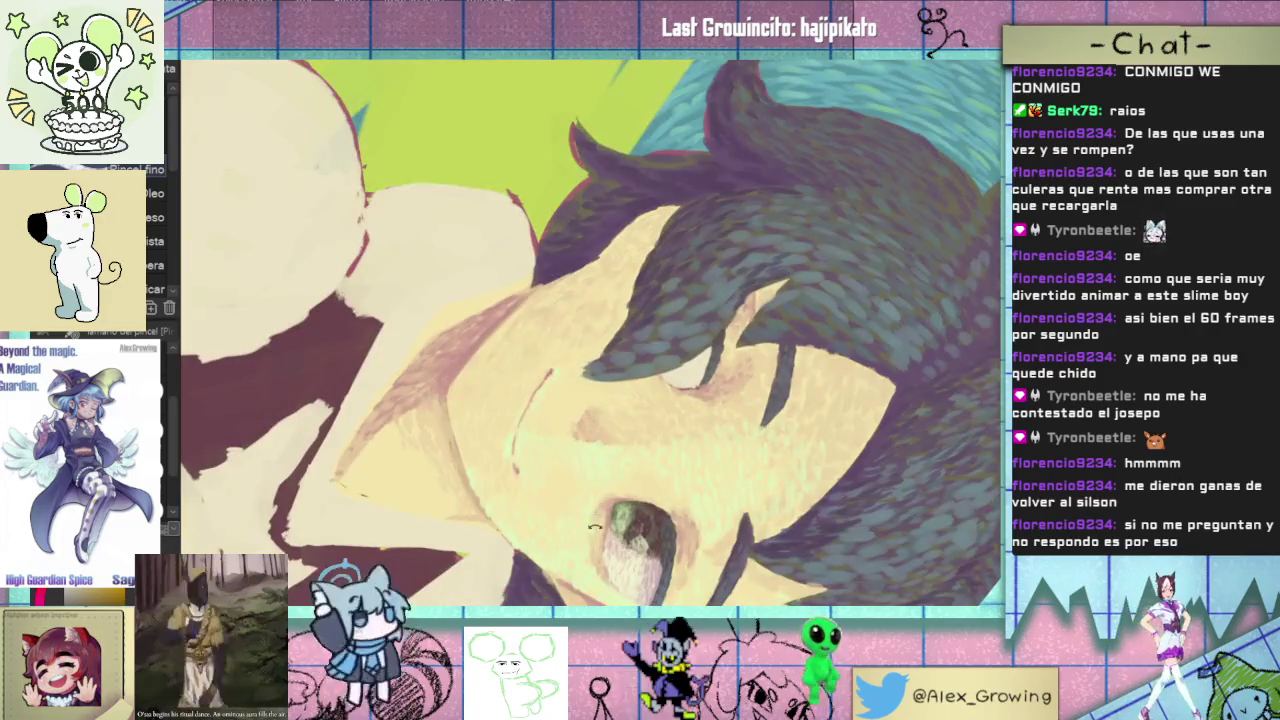
pyautogui.scroll(1, 503, 470)
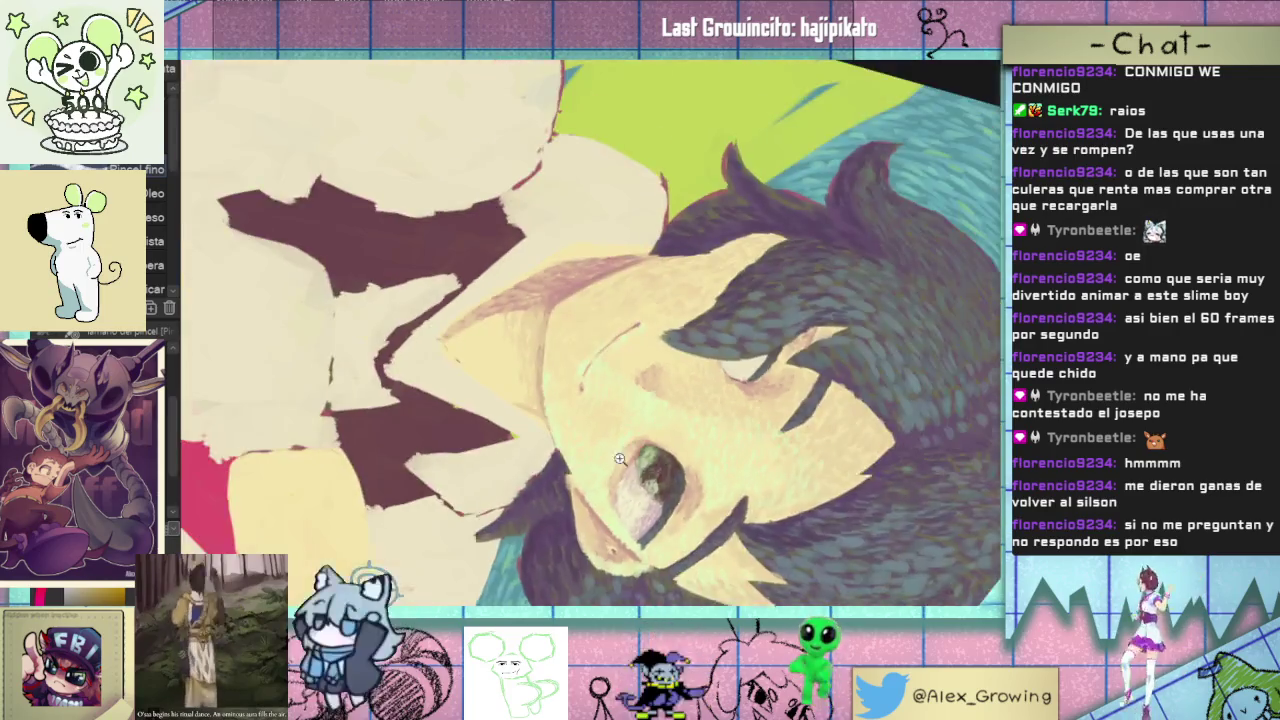
pyautogui.moveTo(521, 452)
pyautogui.mouseDown()
pyautogui.moveTo(687, 198)
pyautogui.moveTo(634, 354)
pyautogui.mouseUp()
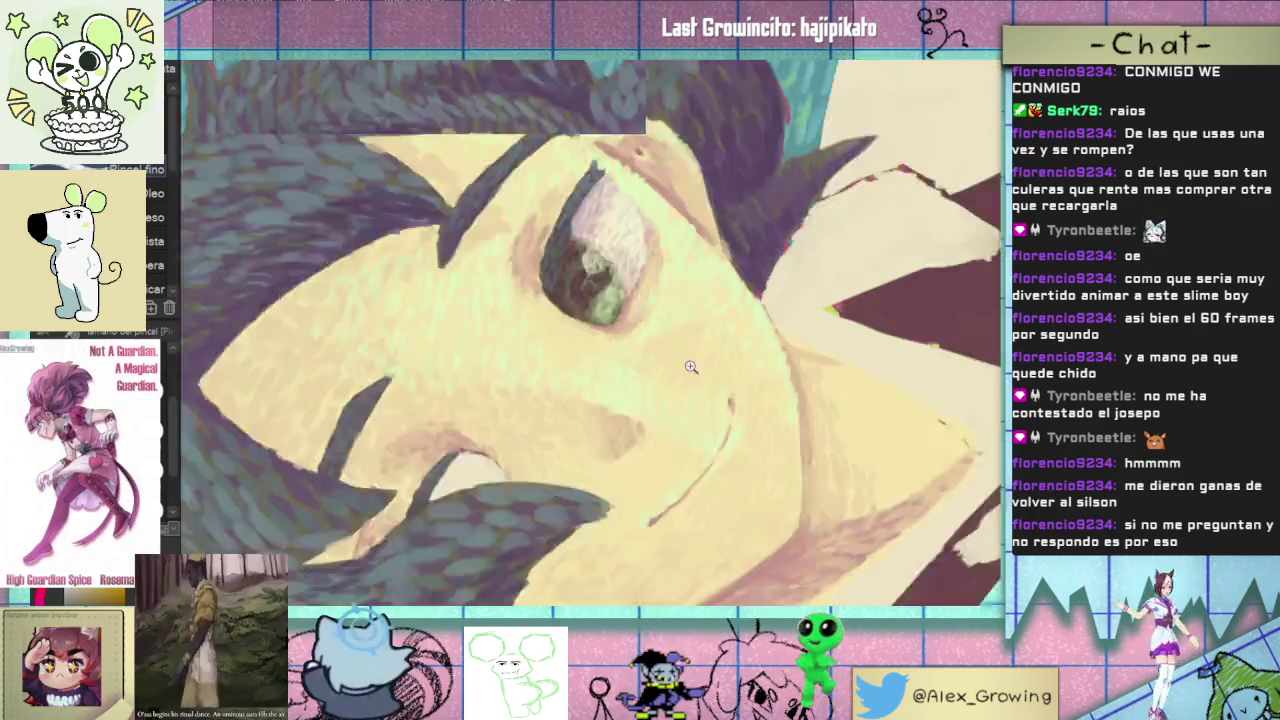
pyautogui.moveTo(668, 311)
pyautogui.mouseDown()
pyautogui.moveTo(670, 545)
pyautogui.moveTo(641, 328)
pyautogui.mouseUp()
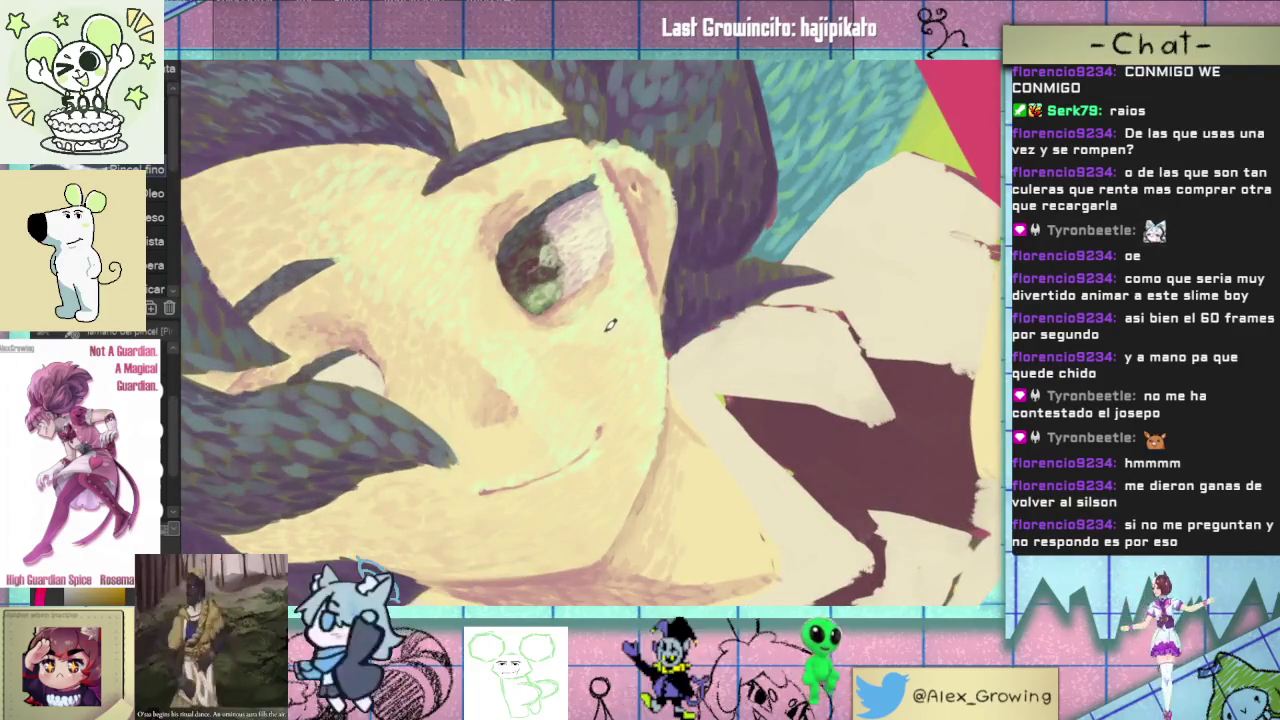
pyautogui.moveTo(604, 340); pyautogui.dragTo(652, 350)
pyautogui.click(544, 413)
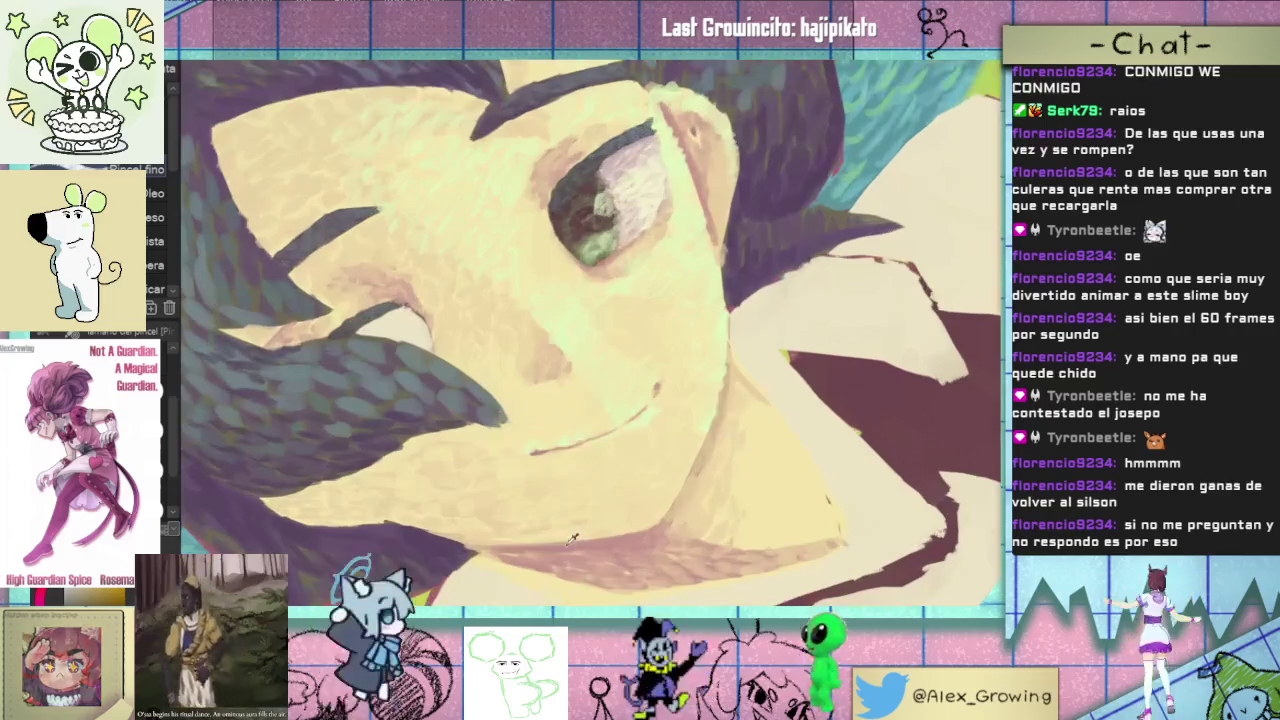
pyautogui.click(335, 288)
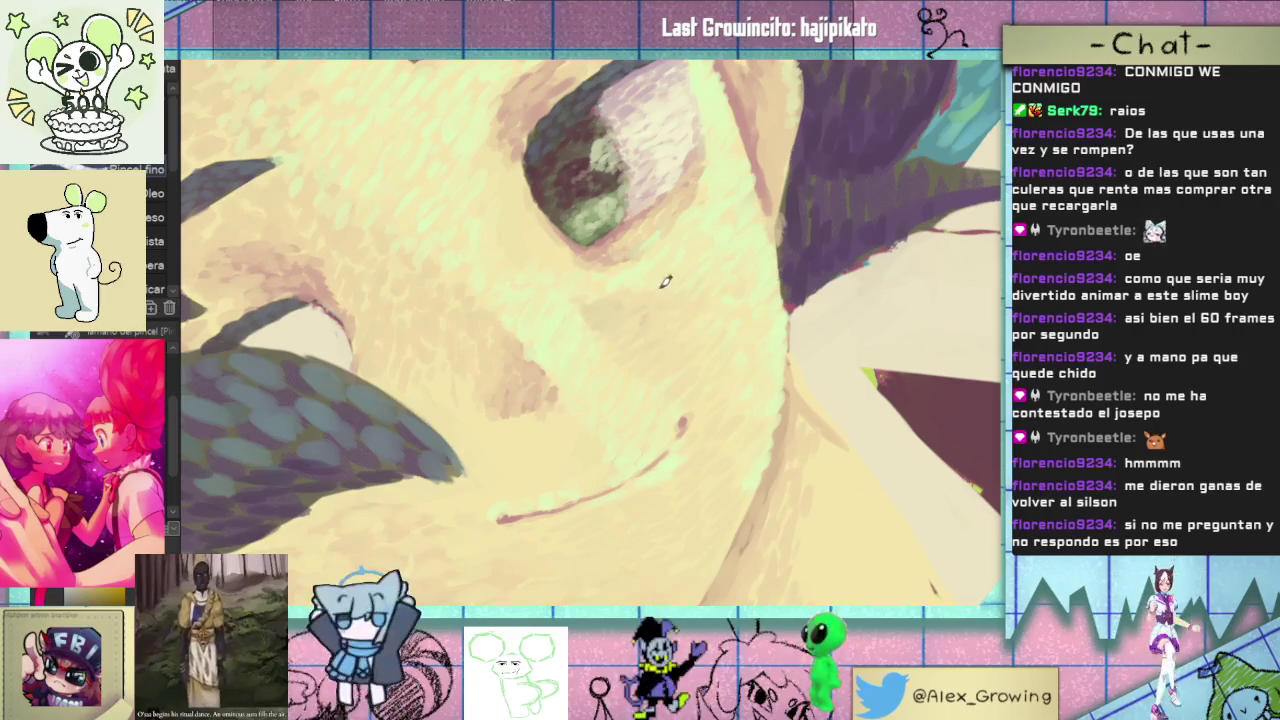
pyautogui.scroll(-5, 668, 303)
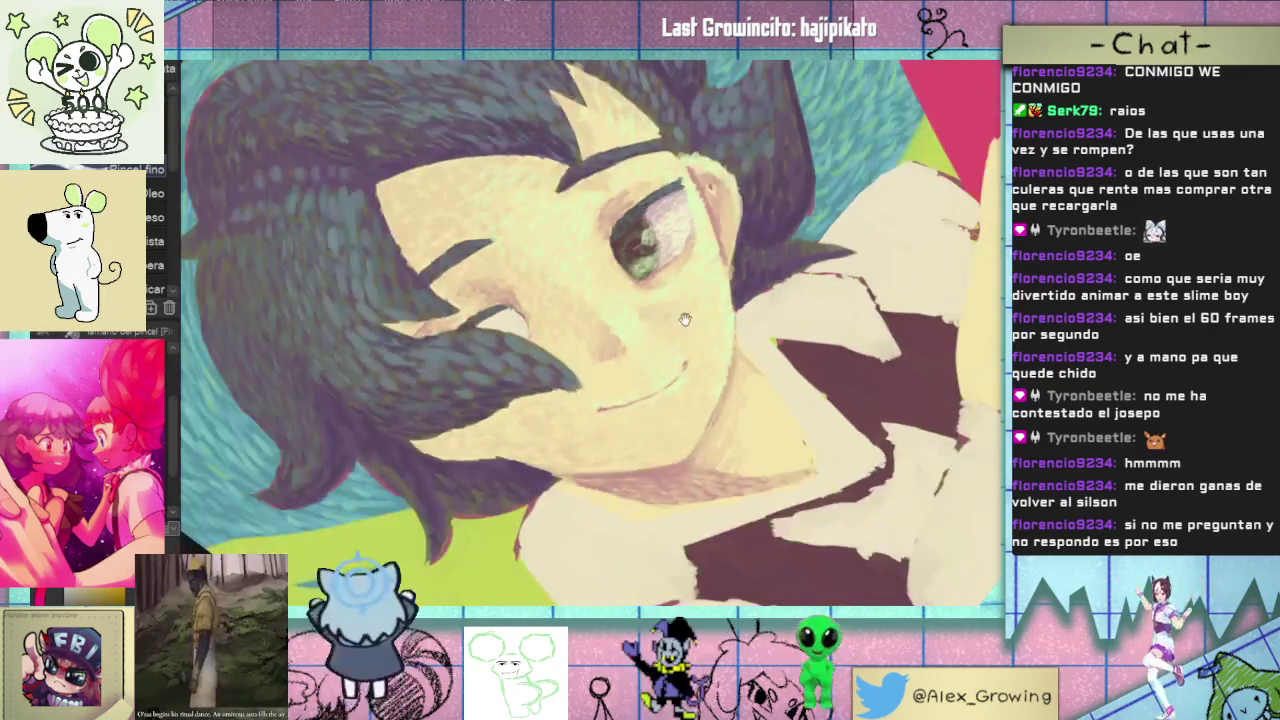
pyautogui.scroll(7, 650, 304)
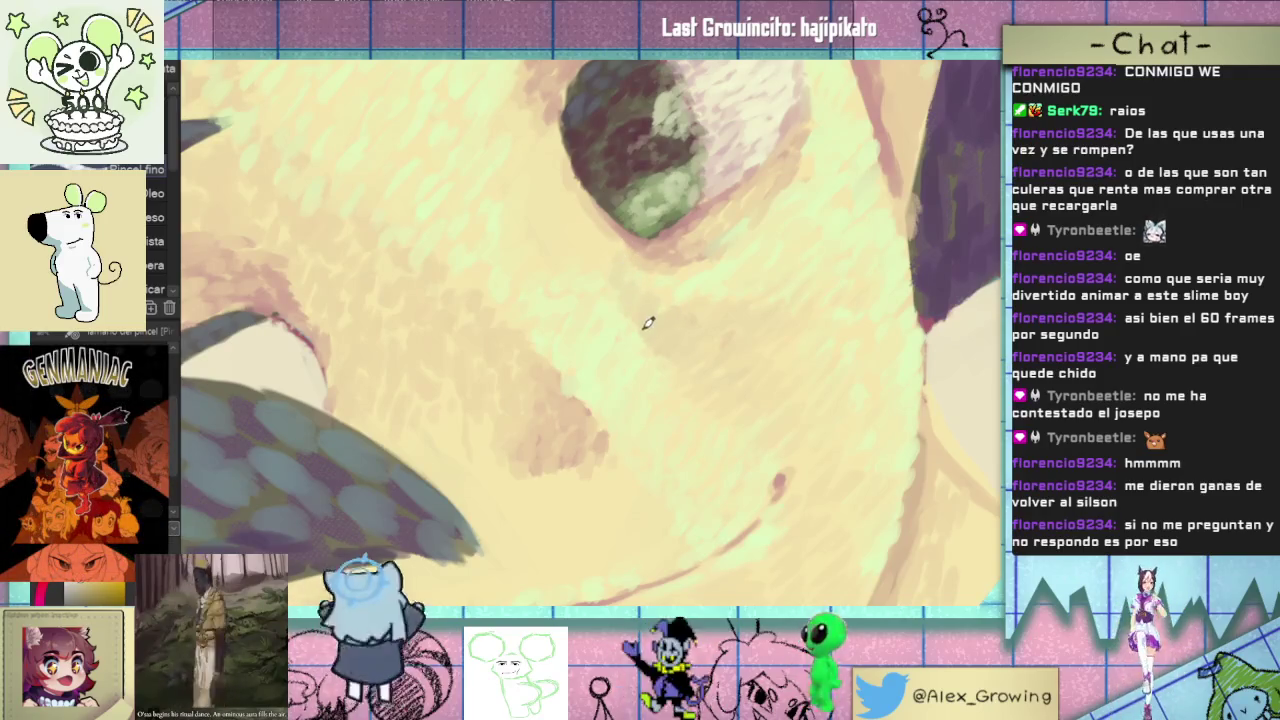
pyautogui.scroll(-5, 620, 233)
pyautogui.scroll(1, 660, 390)
pyautogui.scroll(2, 660, 390)
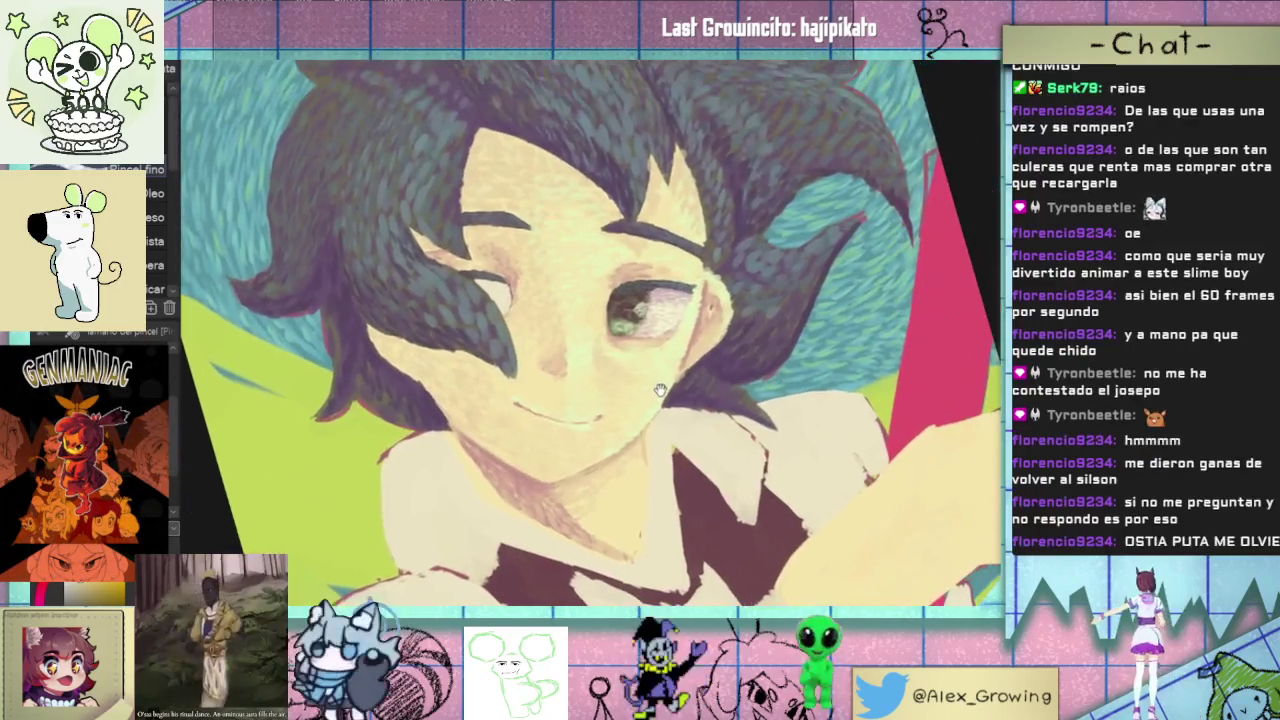
pyautogui.scroll(1, 672, 360)
pyautogui.scroll(1, 640, 345)
pyautogui.scroll(2, 614, 334)
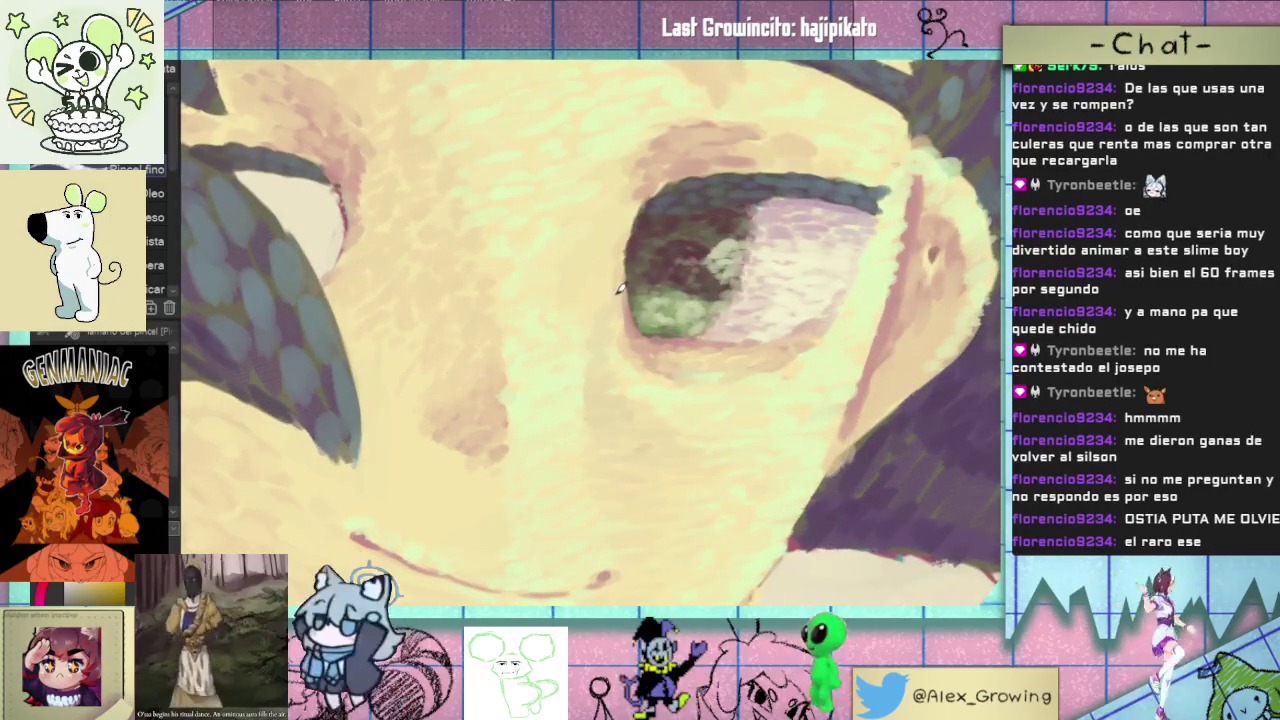
pyautogui.scroll(-5, 618, 244)
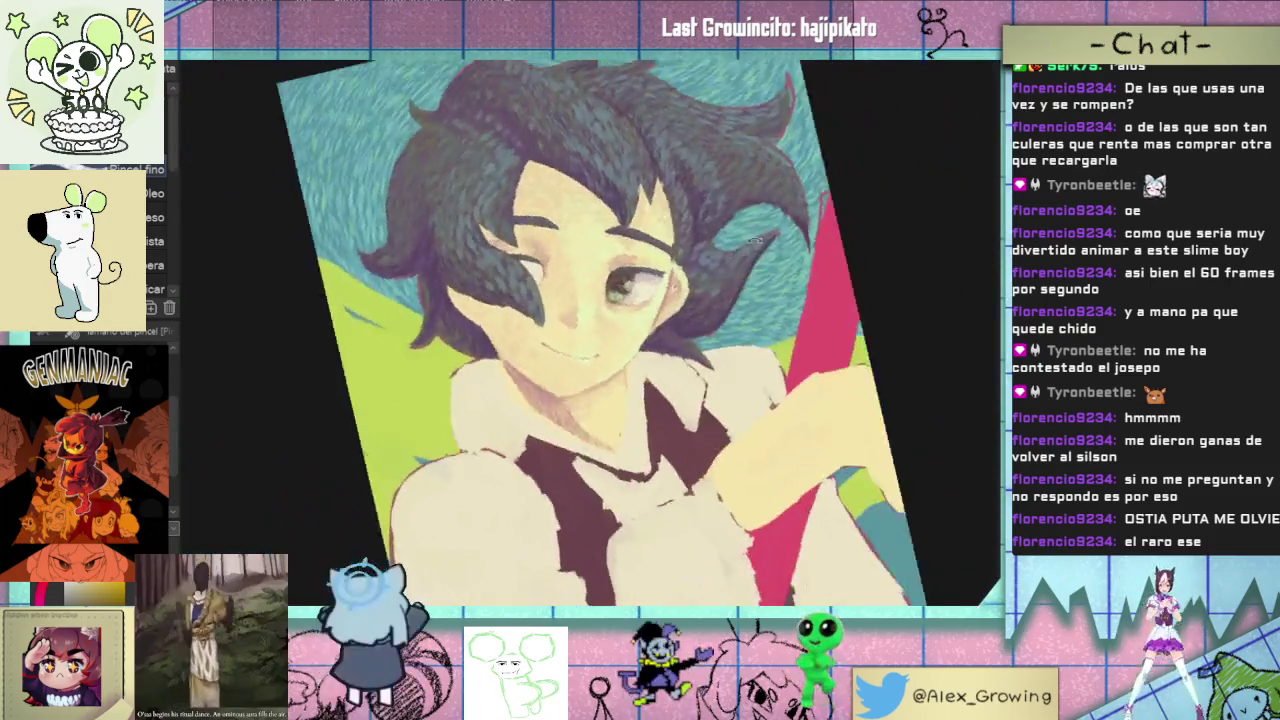
pyautogui.moveTo(757, 240); pyautogui.dragTo(709, 284)
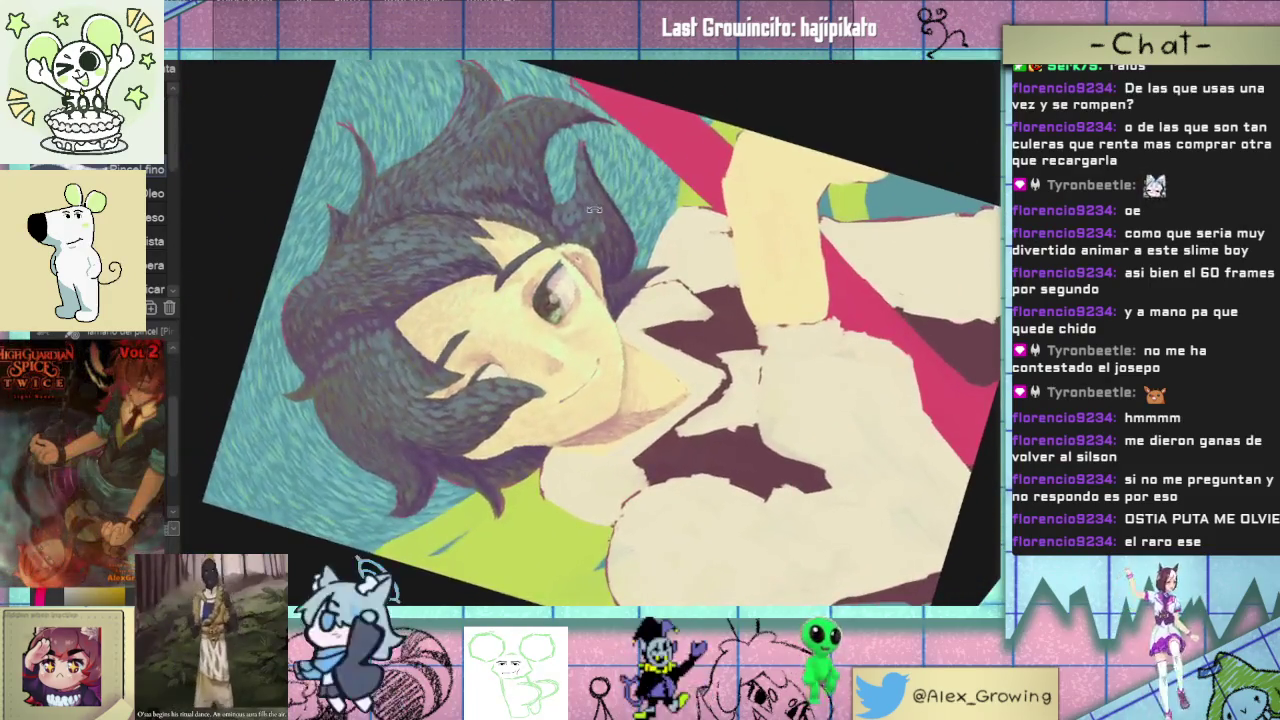
pyautogui.scroll(5, 718, 330)
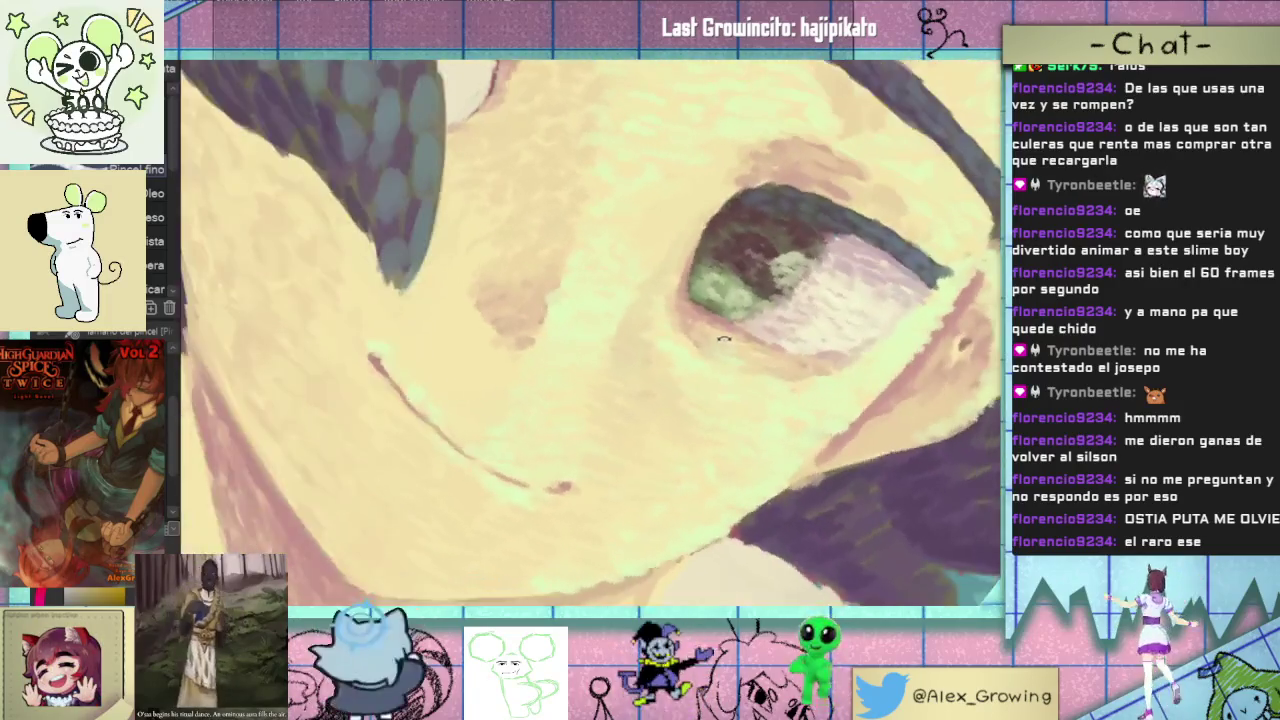
pyautogui.moveTo(723, 338); pyautogui.dragTo(637, 309)
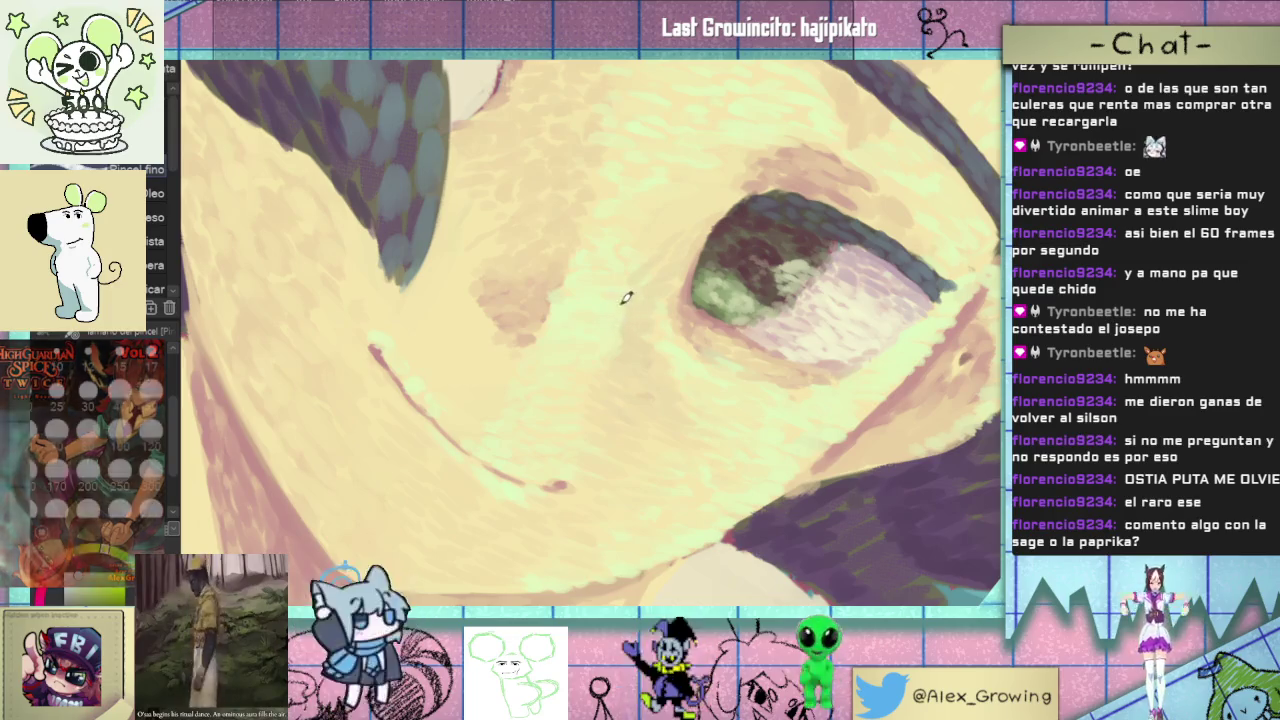
pyautogui.scroll(-3, 623, 306)
pyautogui.scroll(-2, 680, 306)
pyautogui.scroll(-2, 706, 307)
pyautogui.scroll(-2, 706, 307)
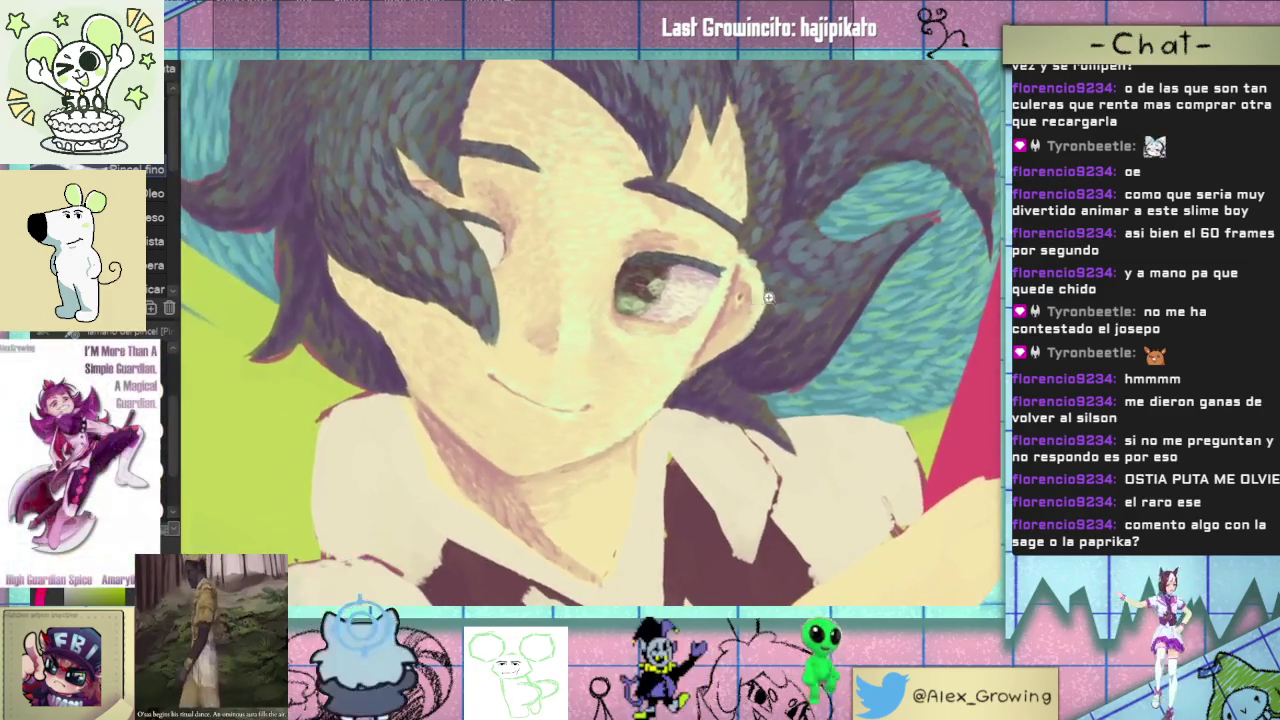
pyautogui.scroll(-1, 740, 292)
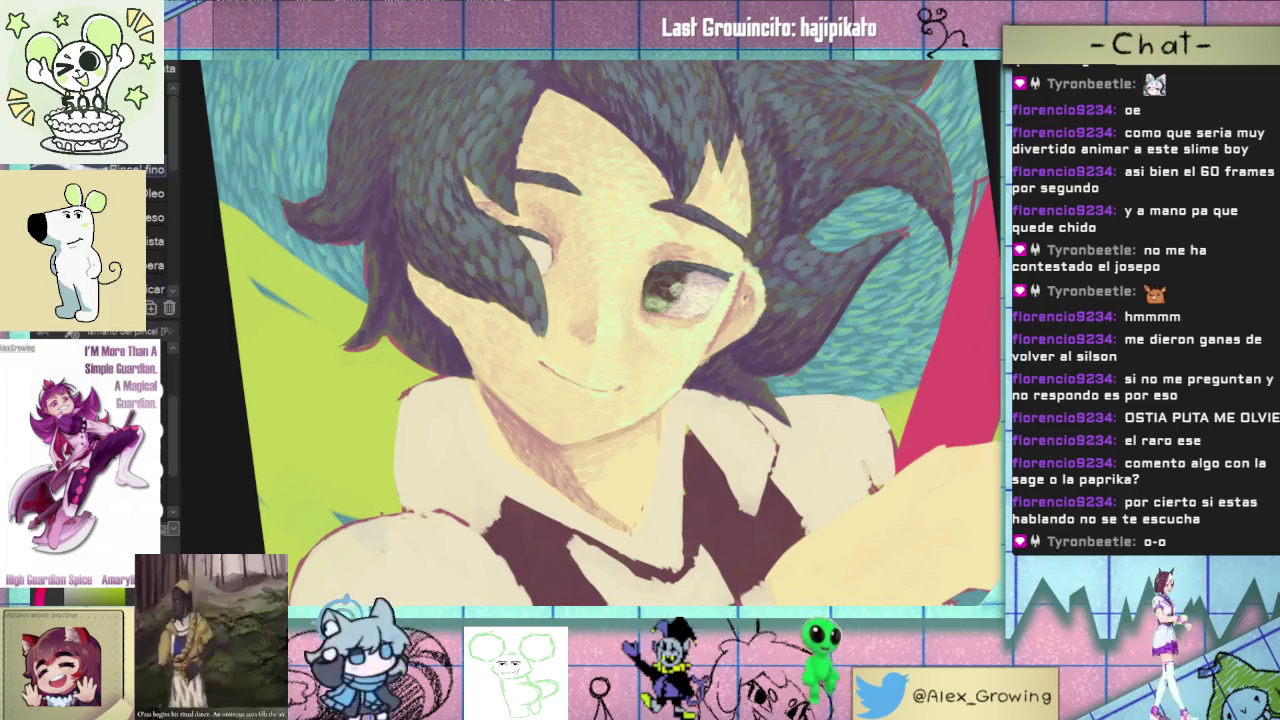
# - Fit the whole cover into view, then hide the textured paint layer to reveal flat base colours
pyautogui.scroll(2, 545, 234)
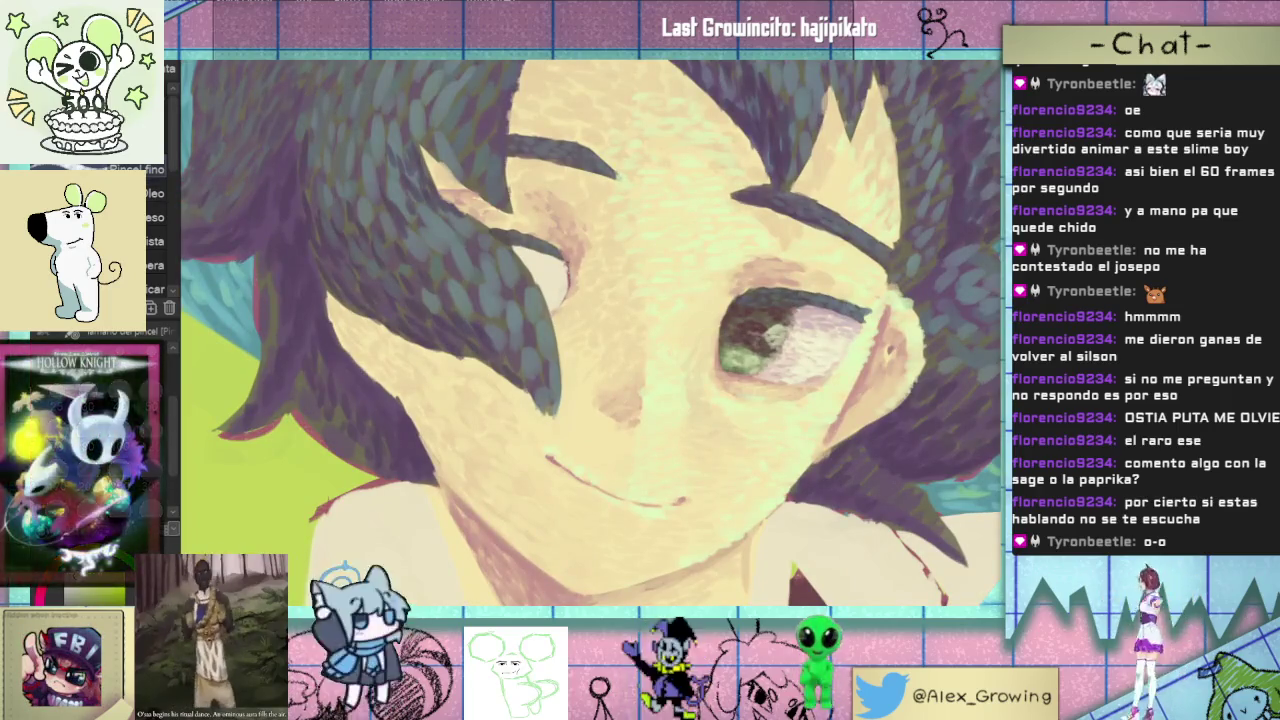
pyautogui.moveTo(600, 300); pyautogui.dragTo(640, 340)
pyautogui.hotkey('ctrl', '0')
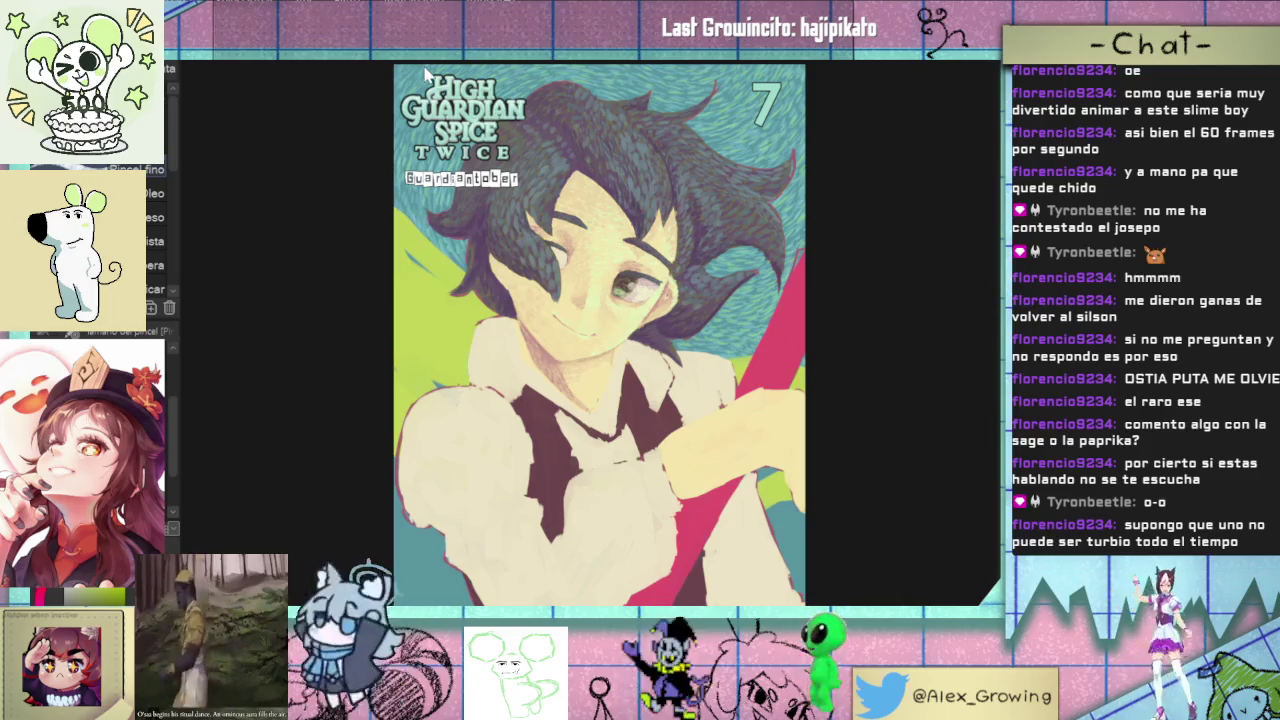
pyautogui.hotkey('ctrl', 'shift', 'u')
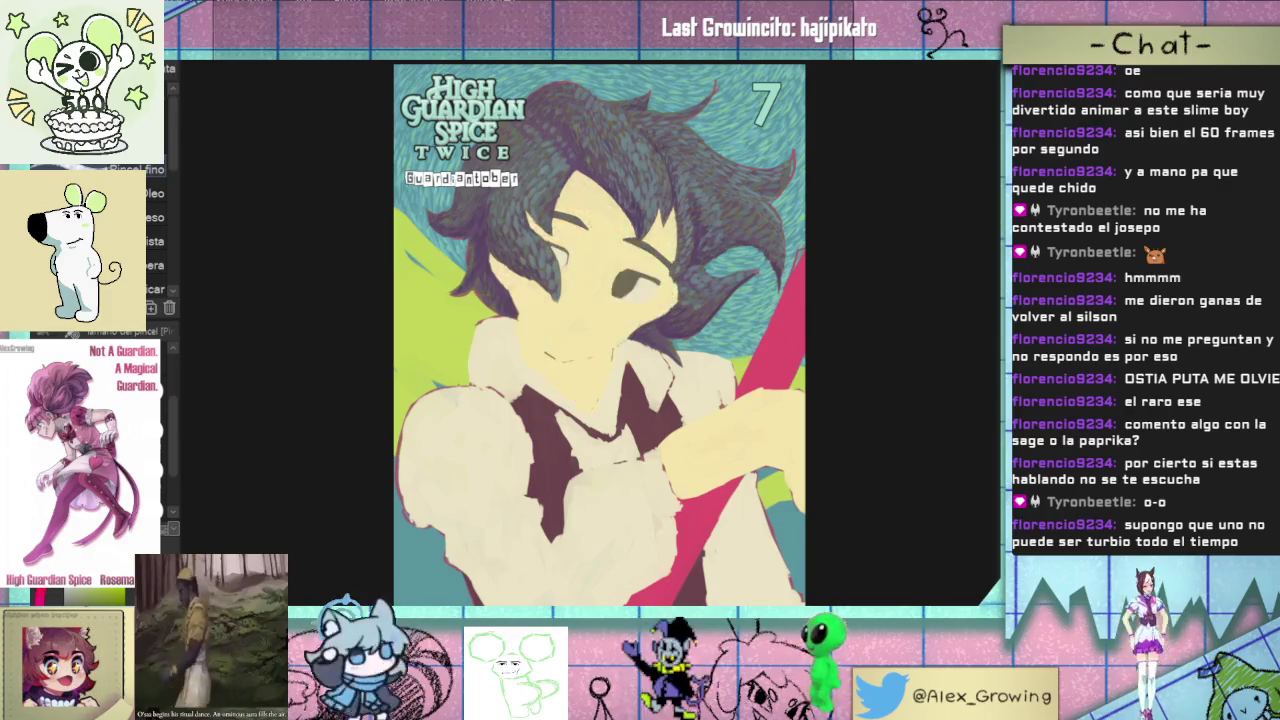
pyautogui.scroll(5, 794, 317)
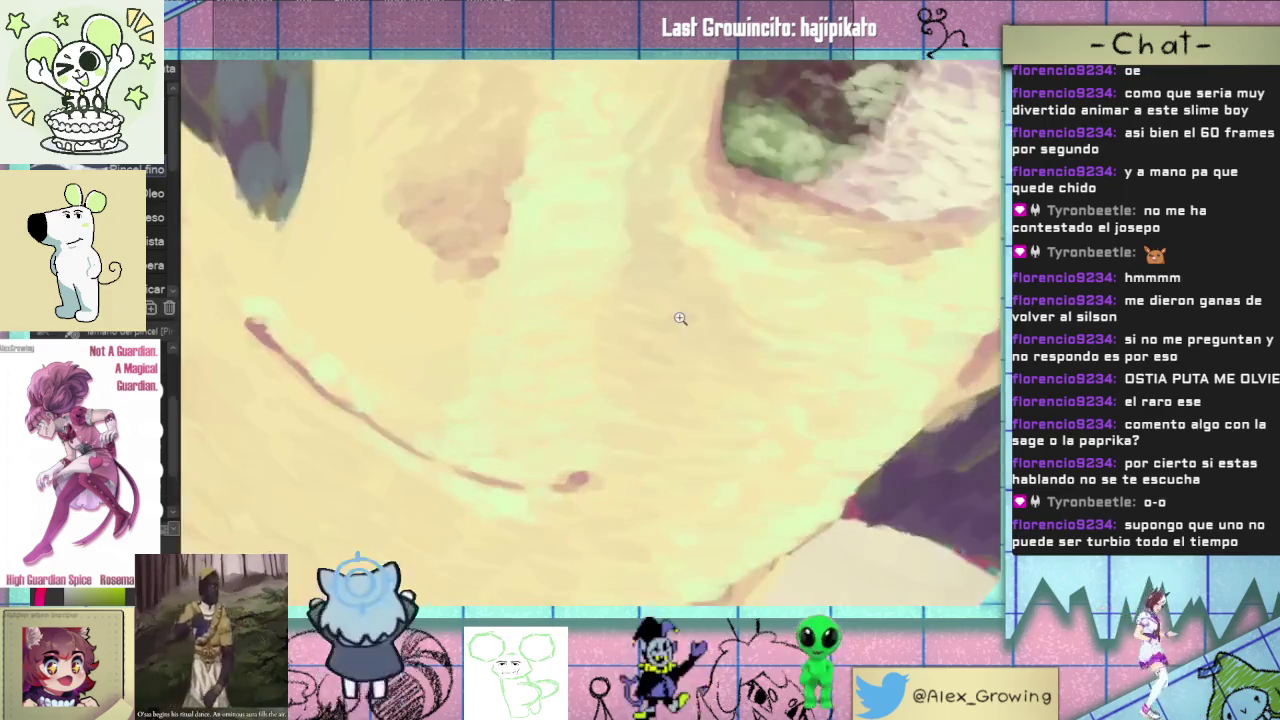
pyautogui.moveTo(634, 491)
pyautogui.mouseDown()
pyautogui.moveTo(542, 503)
pyautogui.moveTo(540, 433)
pyautogui.mouseUp()
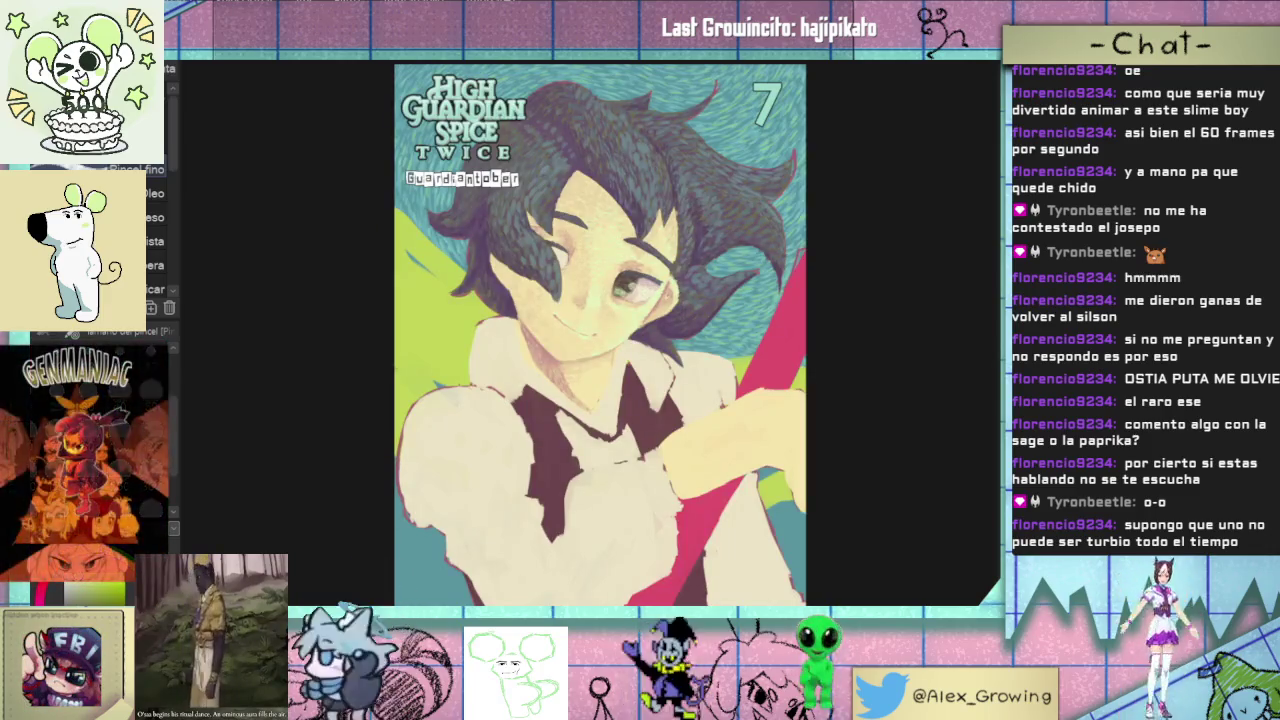
pyautogui.scroll(2, 495, 485)
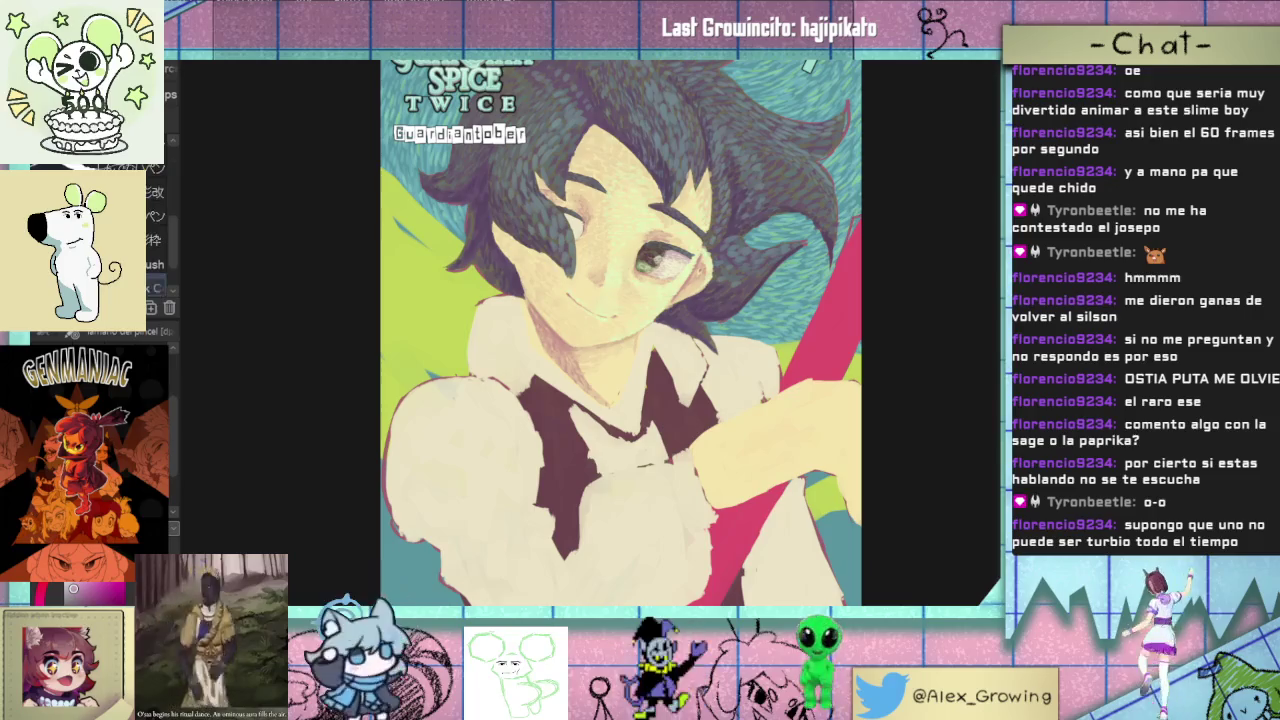
pyautogui.scroll(3, 170, 200)
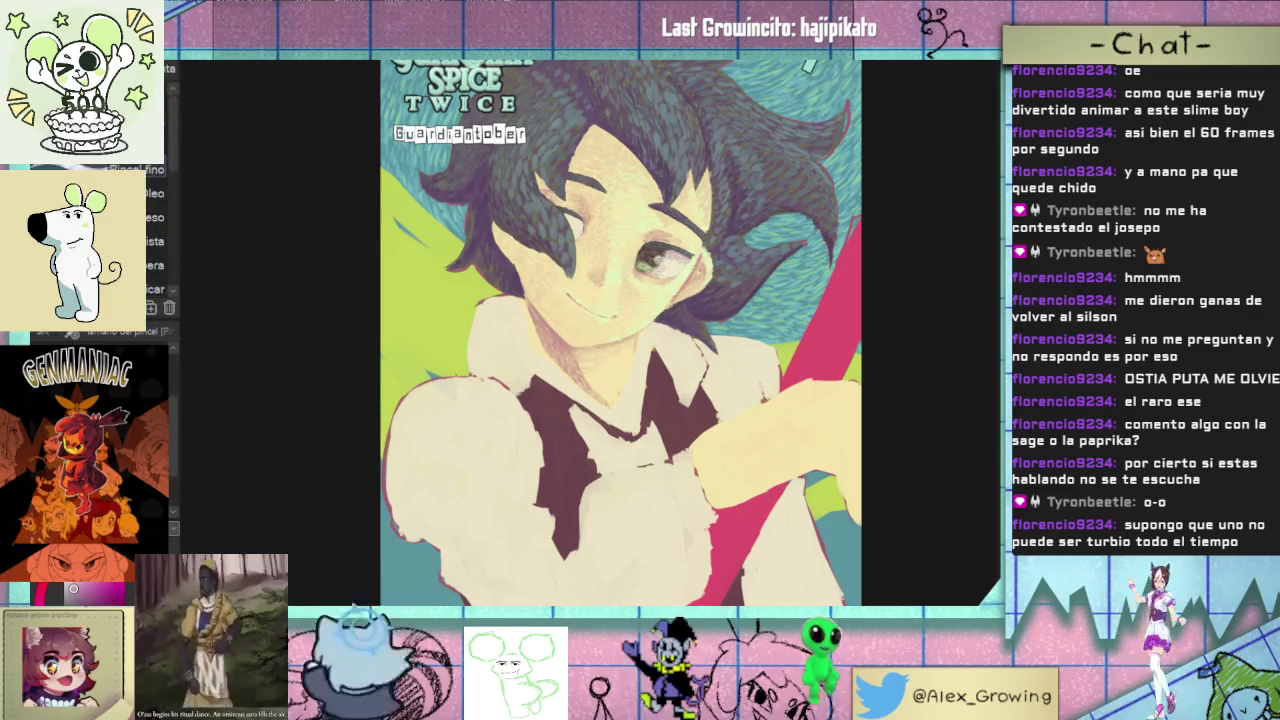
pyautogui.scroll(2, 457, 466)
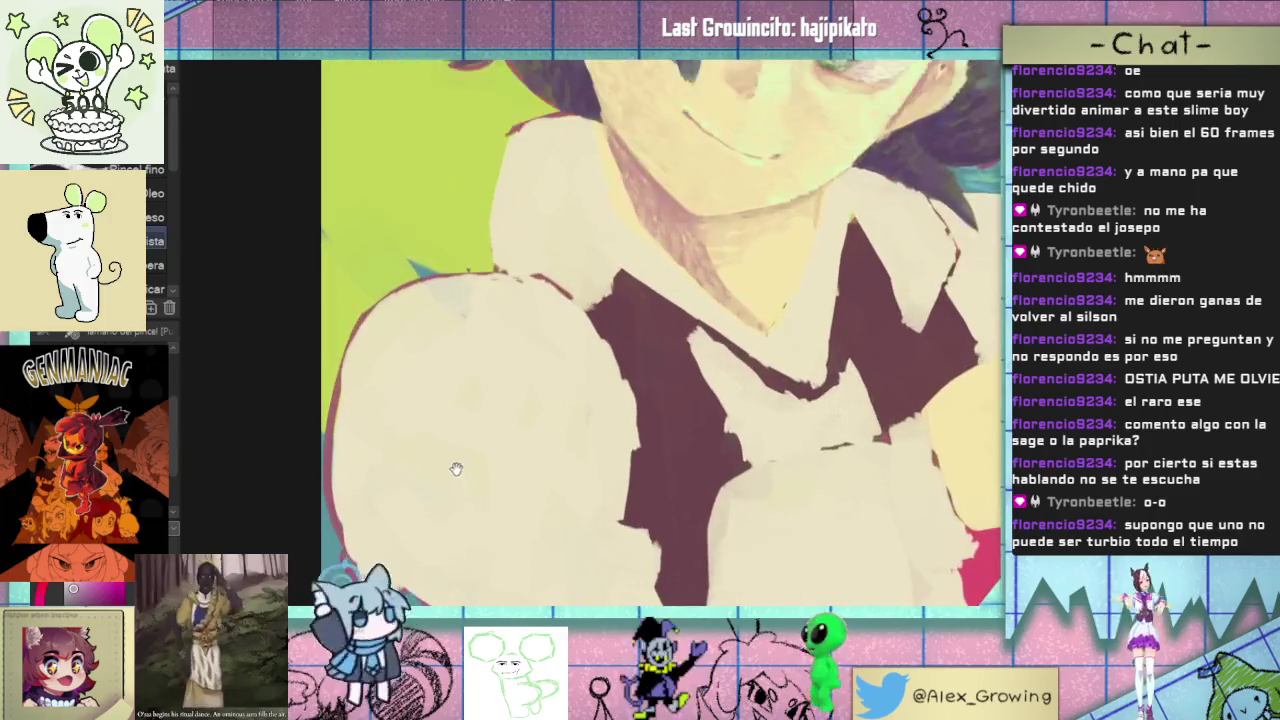
pyautogui.scroll(2, 407, 439)
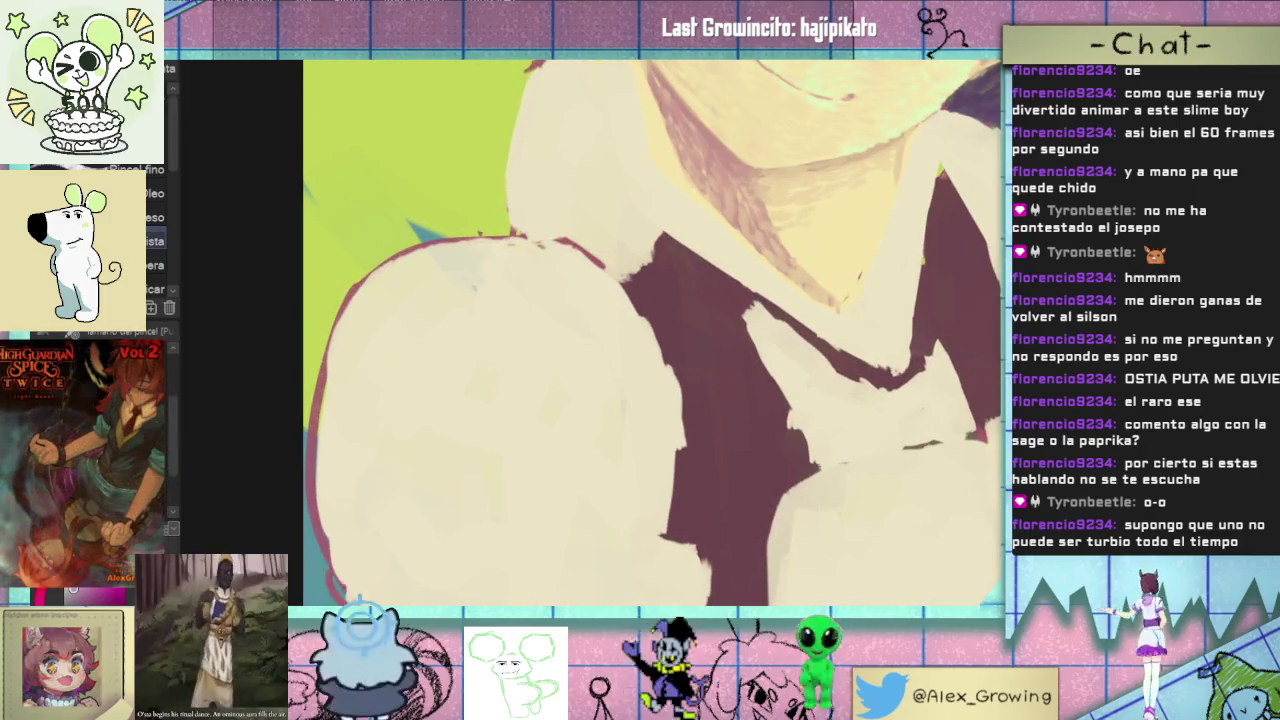
pyautogui.hotkey('ctrl', 'z')
pyautogui.scroll(-3, 360, 491)
pyautogui.scroll(1, 360, 491)
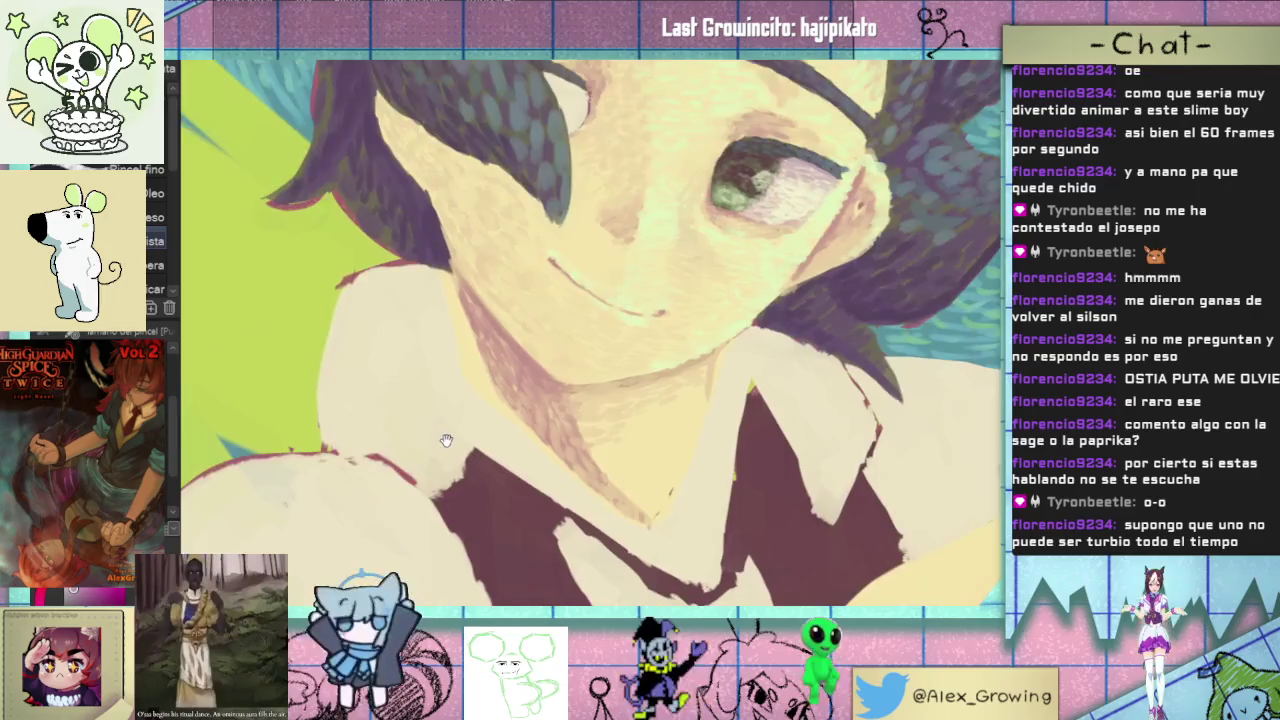
pyautogui.scroll(2, 585, 433)
pyautogui.moveTo(640, 428); pyautogui.dragTo(634, 378)
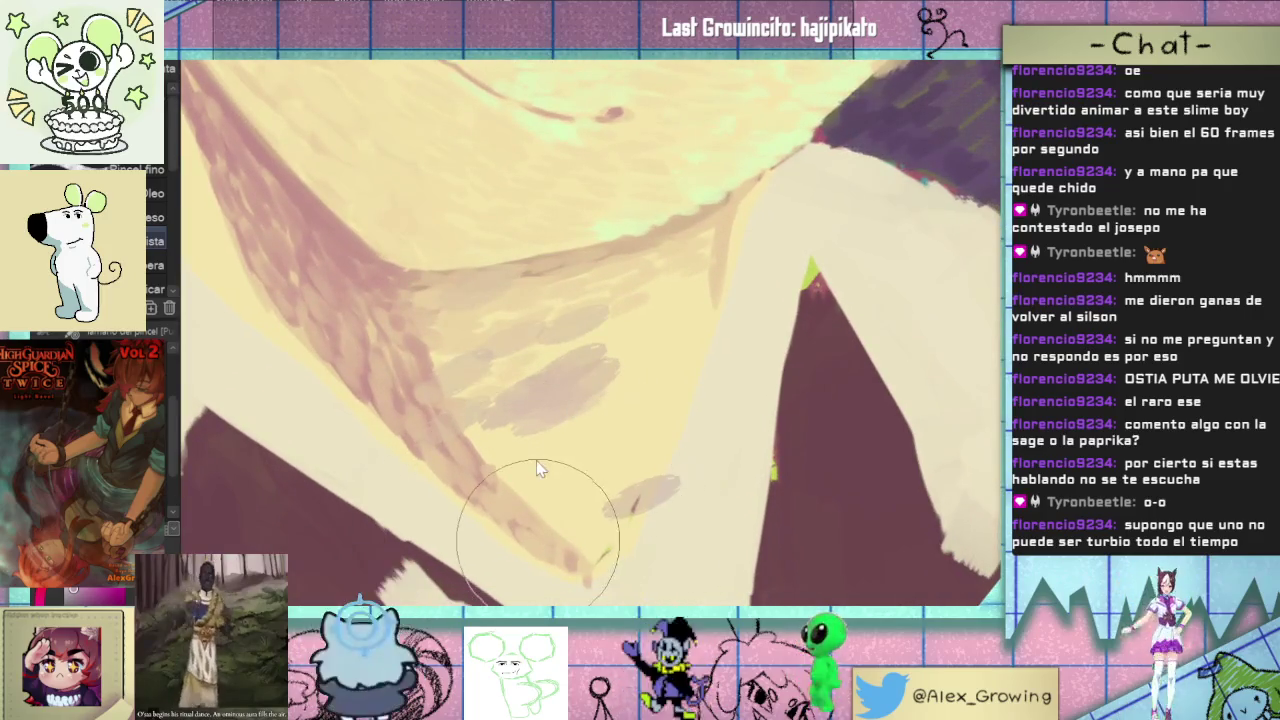
pyautogui.moveTo(537, 466)
pyautogui.mouseDown()
pyautogui.moveTo(566, 412)
pyautogui.moveTo(518, 436)
pyautogui.mouseUp()
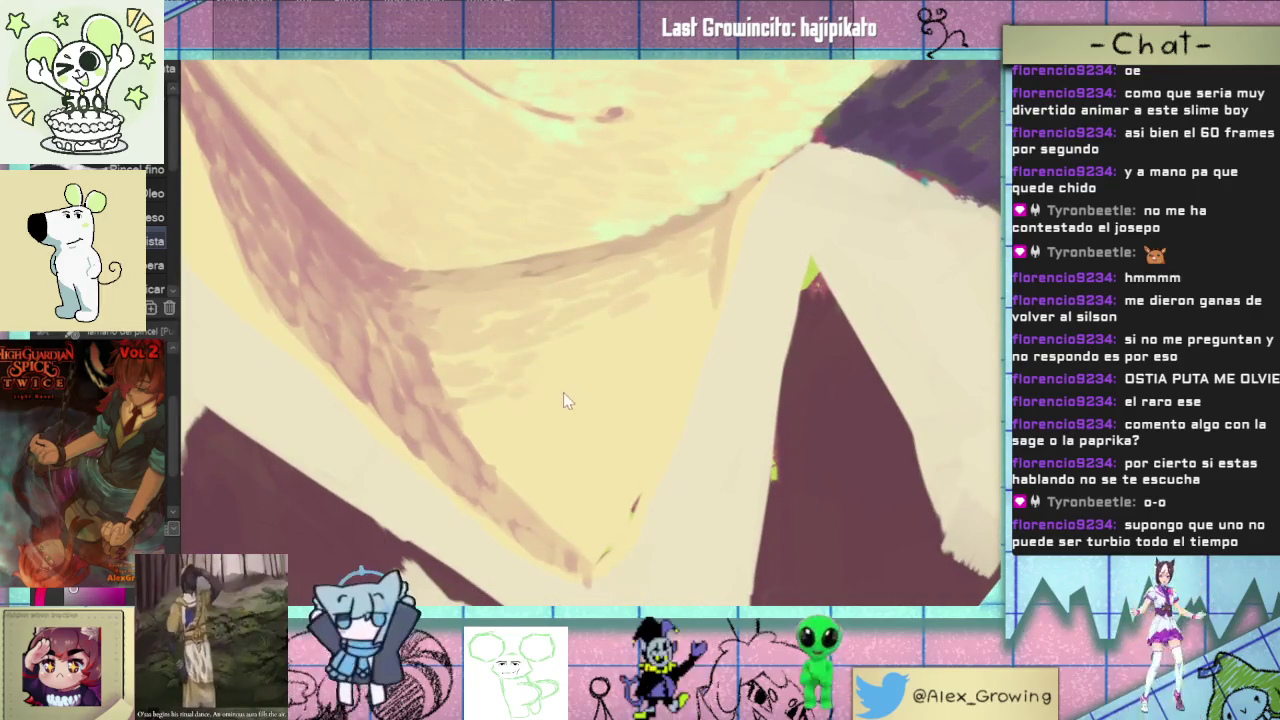
pyautogui.moveTo(534, 348); pyautogui.dragTo(488, 376)
pyautogui.moveTo(578, 436); pyautogui.dragTo(500, 460)
pyautogui.moveTo(610, 380); pyautogui.dragTo(574, 386)
pyautogui.hotkey('ctrl', 'z')
pyautogui.hotkey('ctrl', 'z')
pyautogui.hotkey('ctrl', 'z')
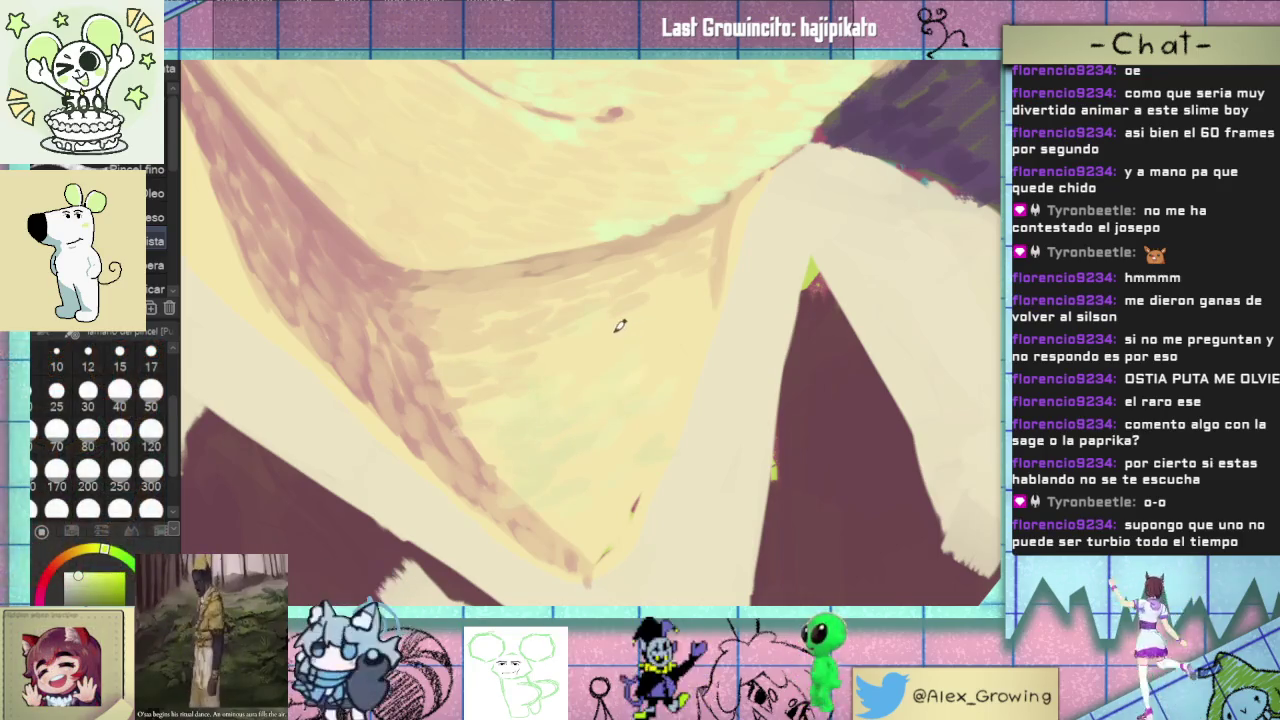
pyautogui.scroll(-3, 630, 428)
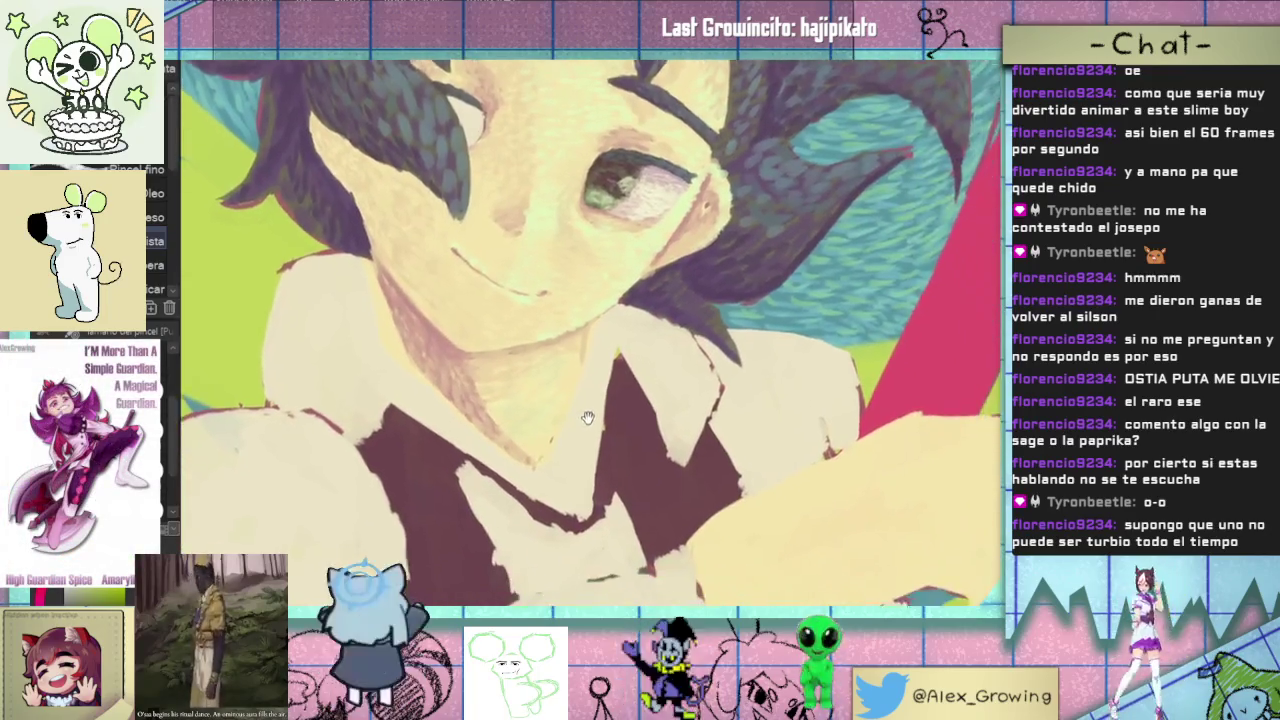
pyautogui.moveTo(630, 428); pyautogui.dragTo(623, 424)
pyautogui.scroll(-1, 623, 424)
pyautogui.scroll(2, 640, 424)
pyautogui.scroll(1, 655, 424)
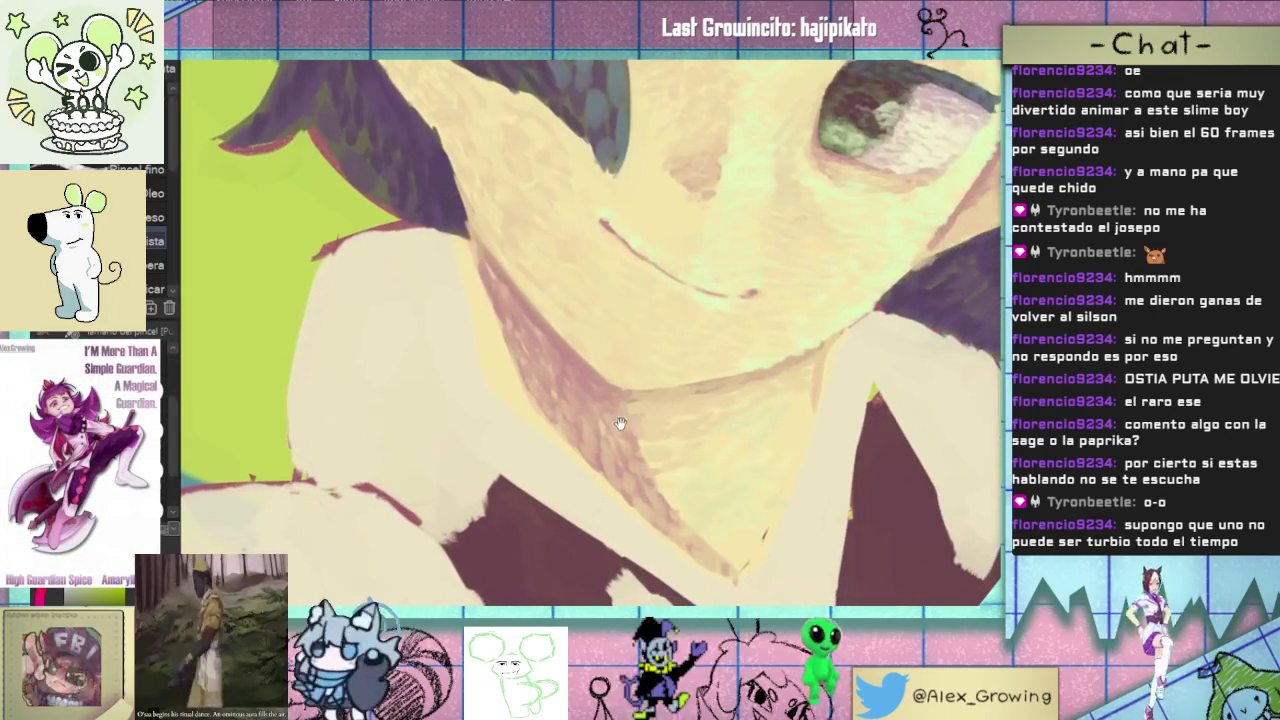
pyautogui.scroll(-2, 663, 424)
pyautogui.scroll(1, 560, 380)
pyautogui.scroll(1, 500, 360)
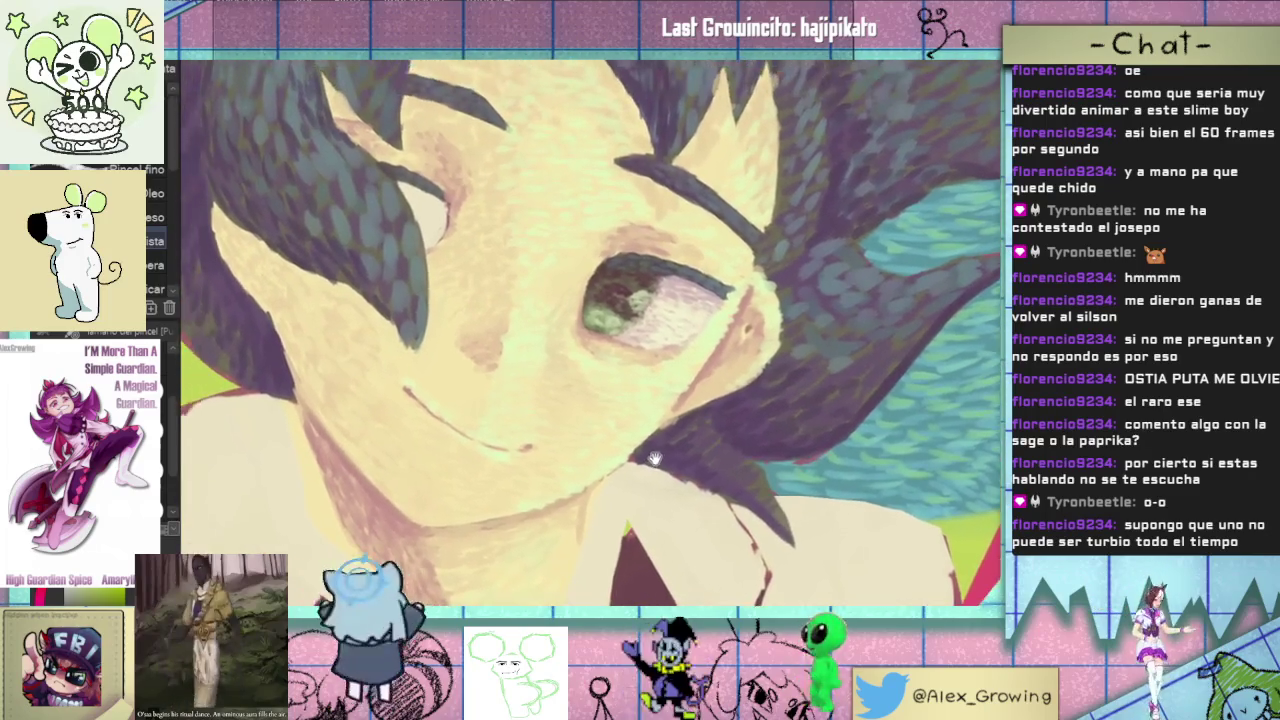
pyautogui.scroll(1, 451, 343)
pyautogui.moveTo(451, 343); pyautogui.dragTo(506, 398)
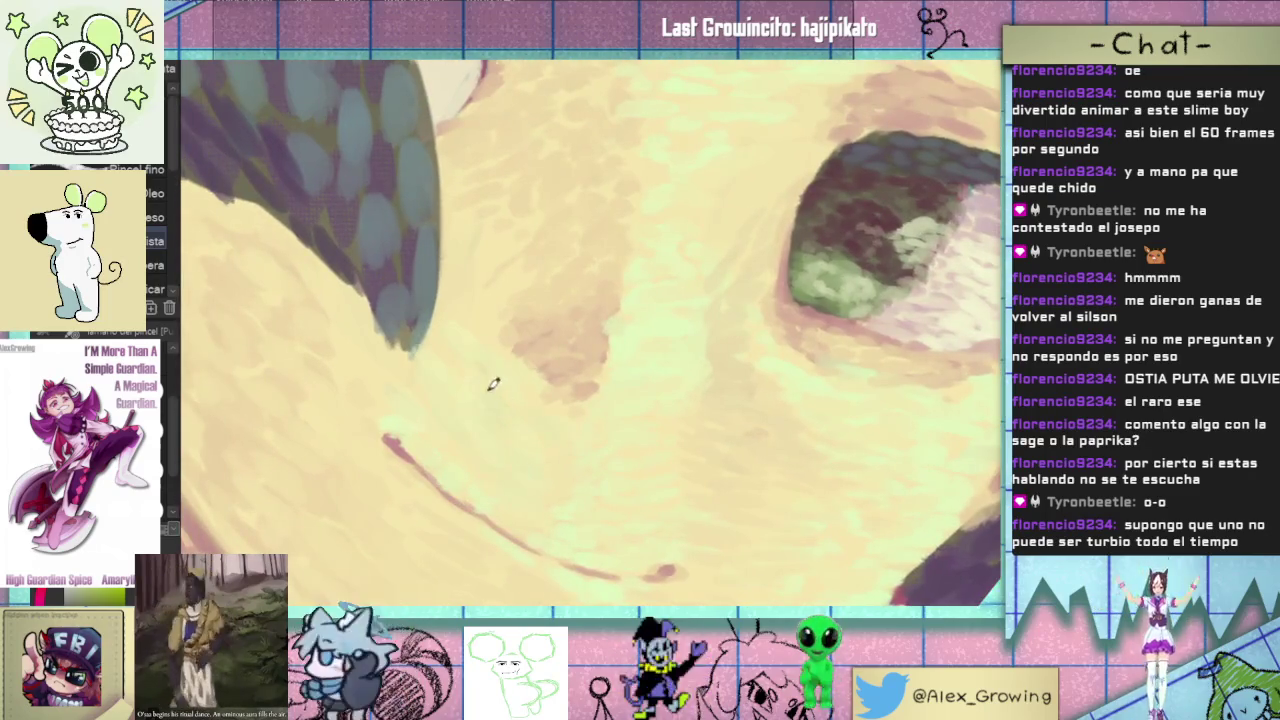
pyautogui.scroll(-2, 492, 384)
pyautogui.scroll(1, 485, 486)
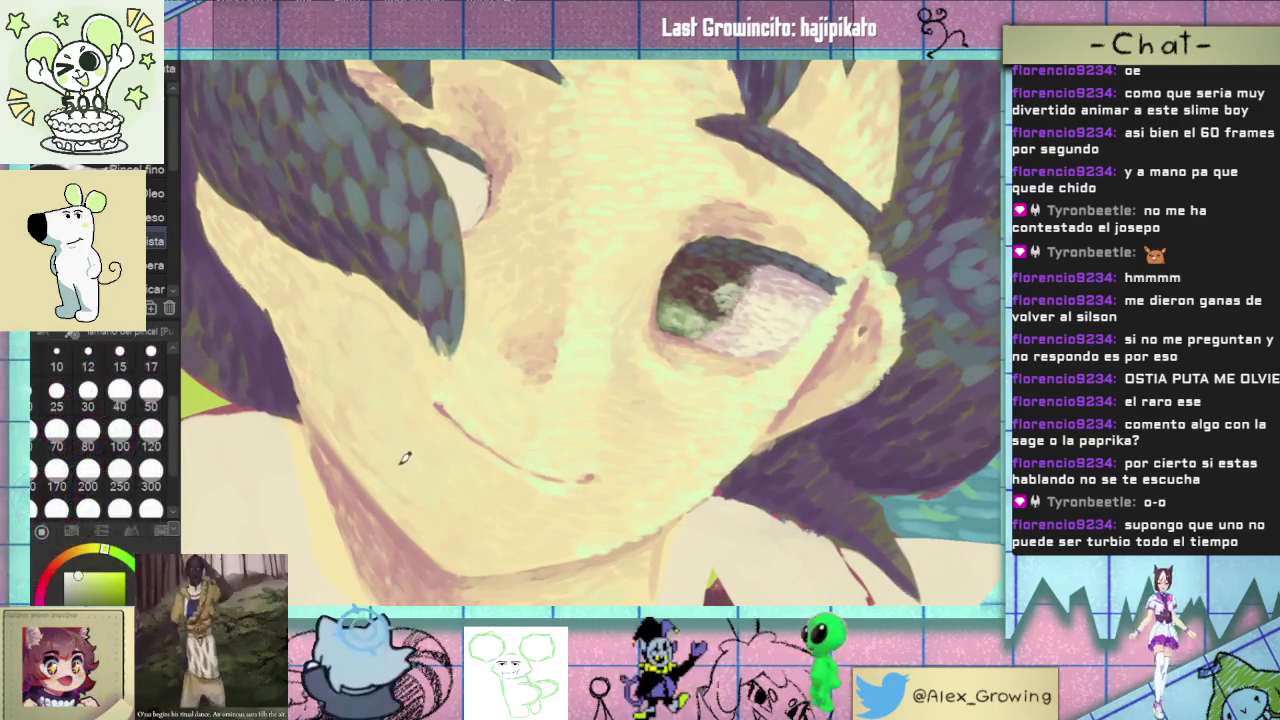
pyautogui.scroll(-2, 405, 458)
pyautogui.scroll(2, 478, 484)
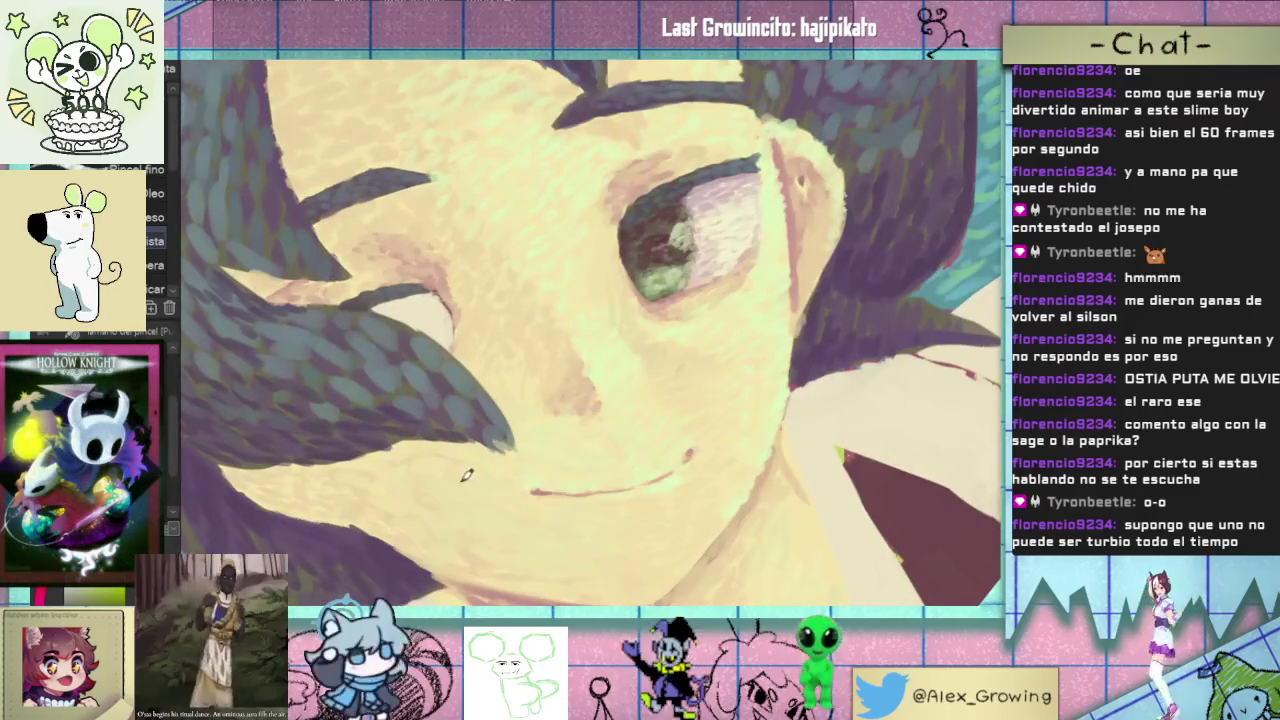
pyautogui.scroll(-2, 494, 508)
pyautogui.moveTo(494, 508)
pyautogui.mouseDown()
pyautogui.moveTo(697, 330)
pyautogui.moveTo(640, 345)
pyautogui.mouseUp()
pyautogui.scroll(3, 640, 345)
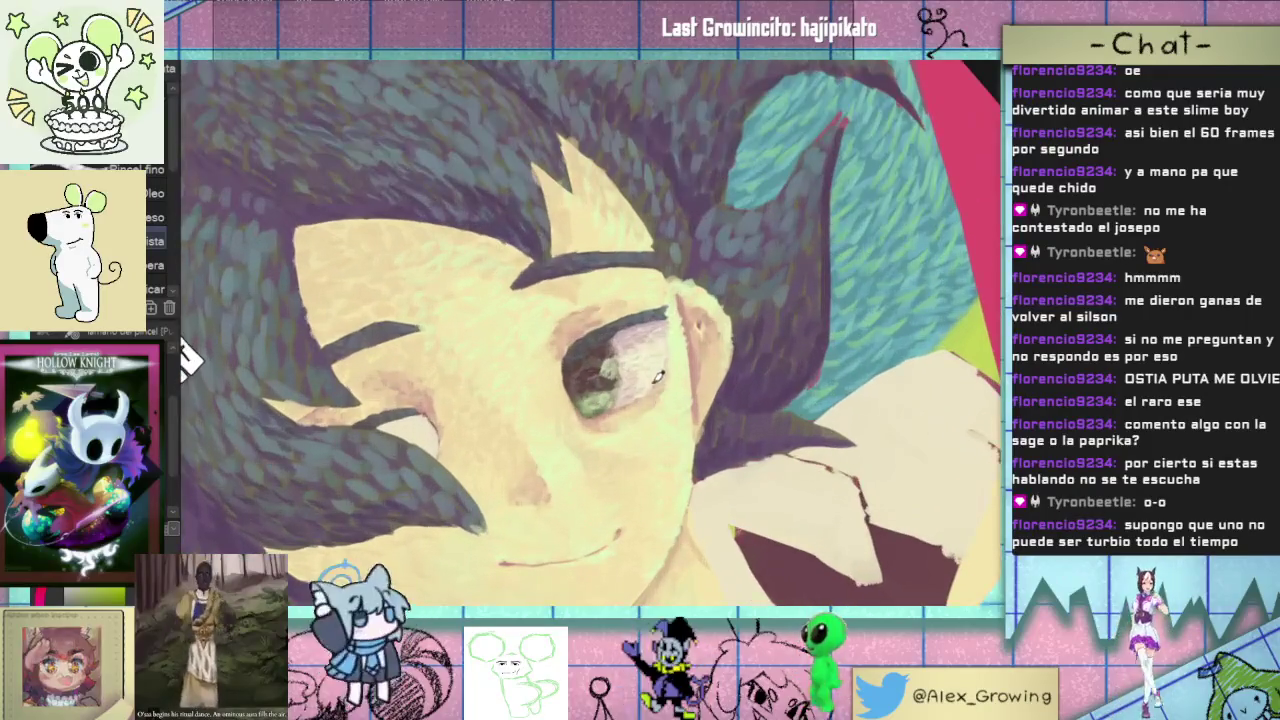
pyautogui.keyDown('alt'); pyautogui.click(633, 345); pyautogui.keyUp('alt')
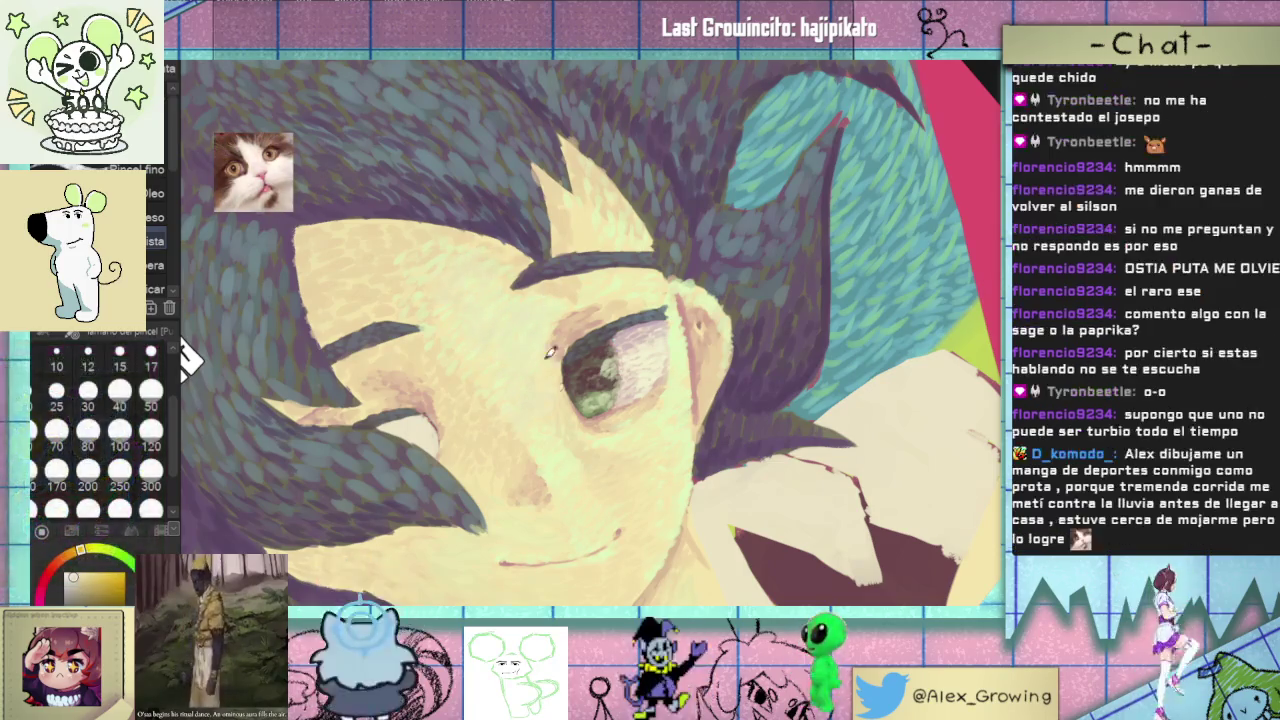
pyautogui.scroll(2, 580, 362)
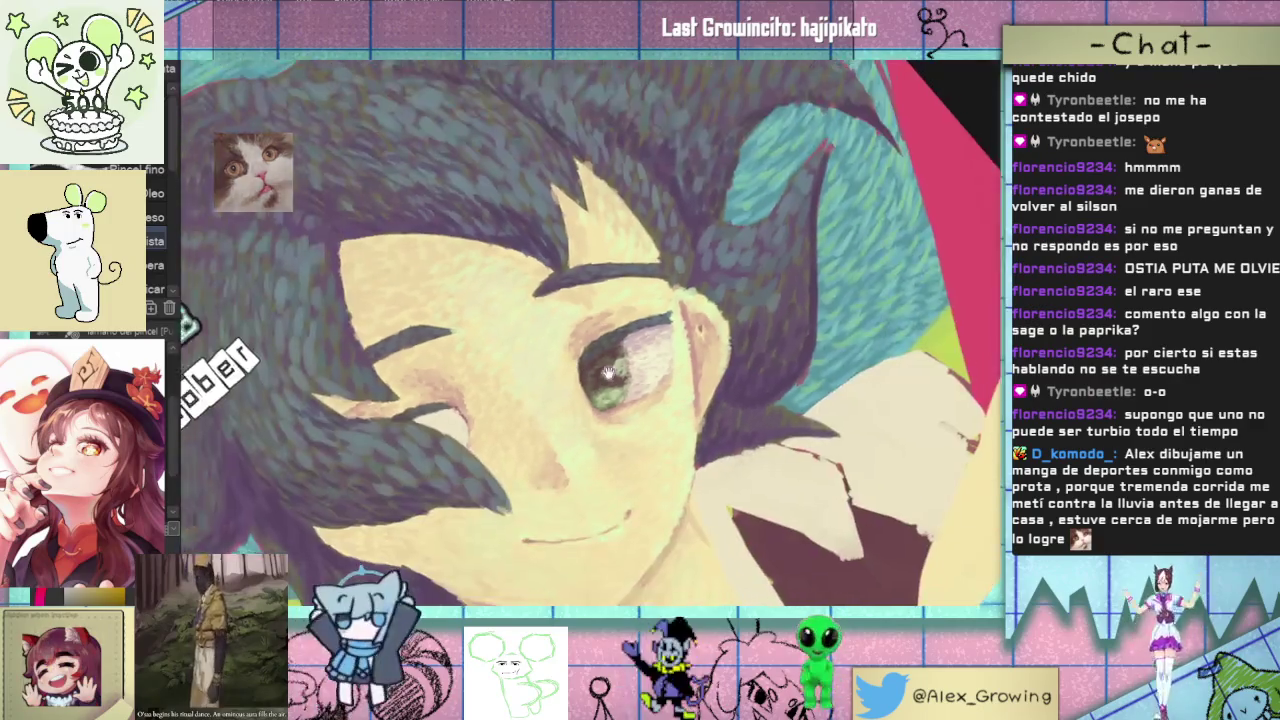
pyautogui.moveTo(608, 372); pyautogui.dragTo(544, 385)
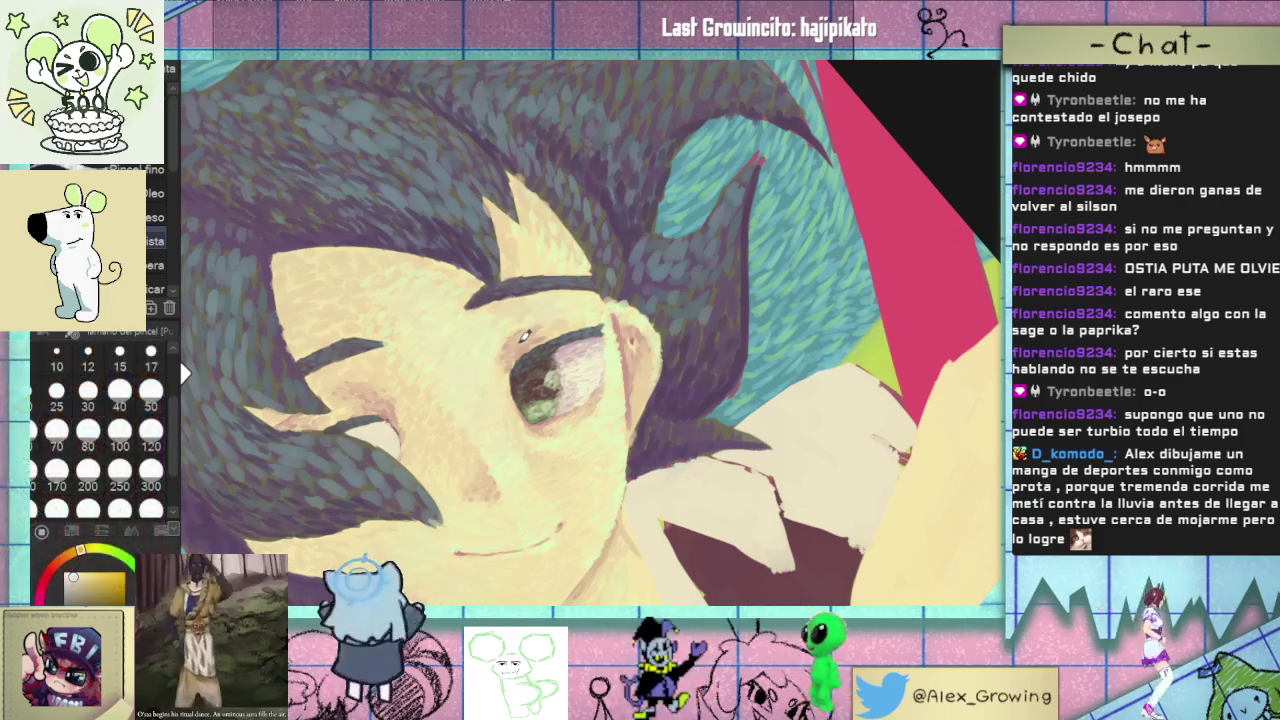
pyautogui.scroll(5, 707, 311)
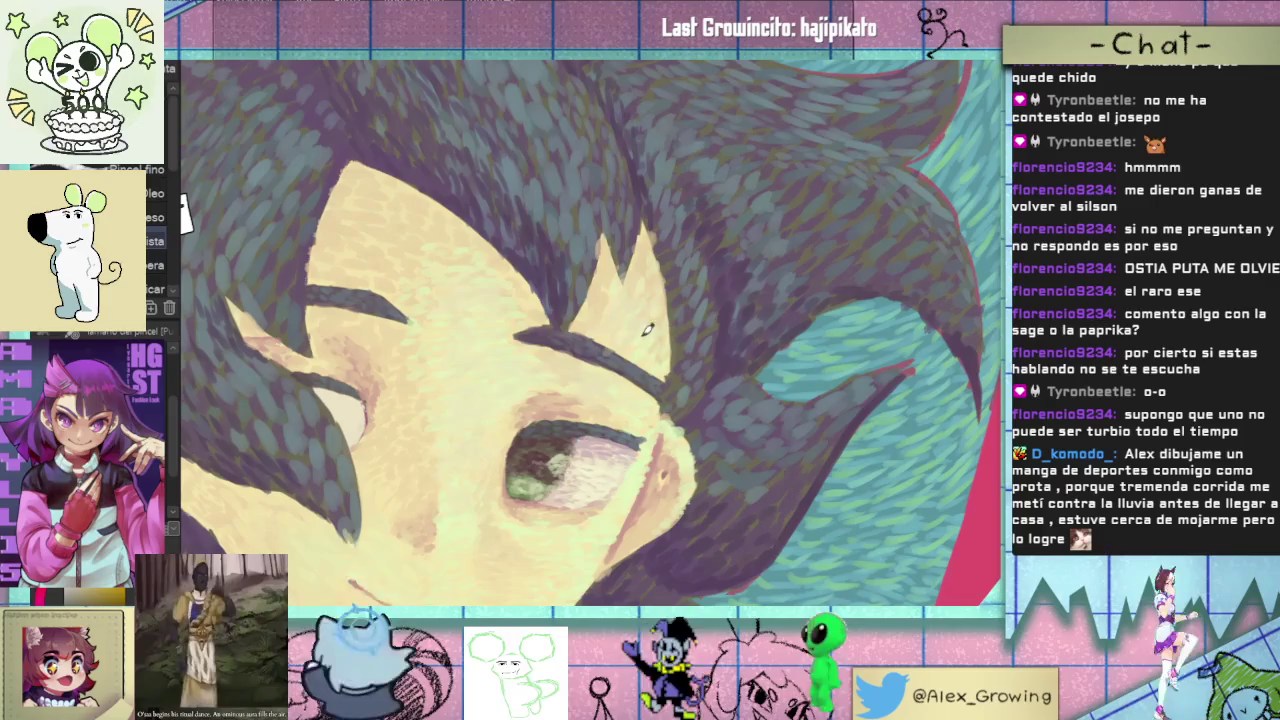
pyautogui.scroll(-5, 647, 330)
pyautogui.scroll(2, 650, 370)
# - Zoom the canvas in and out around the boy's face
pyautogui.scroll(-2, 652, 405)
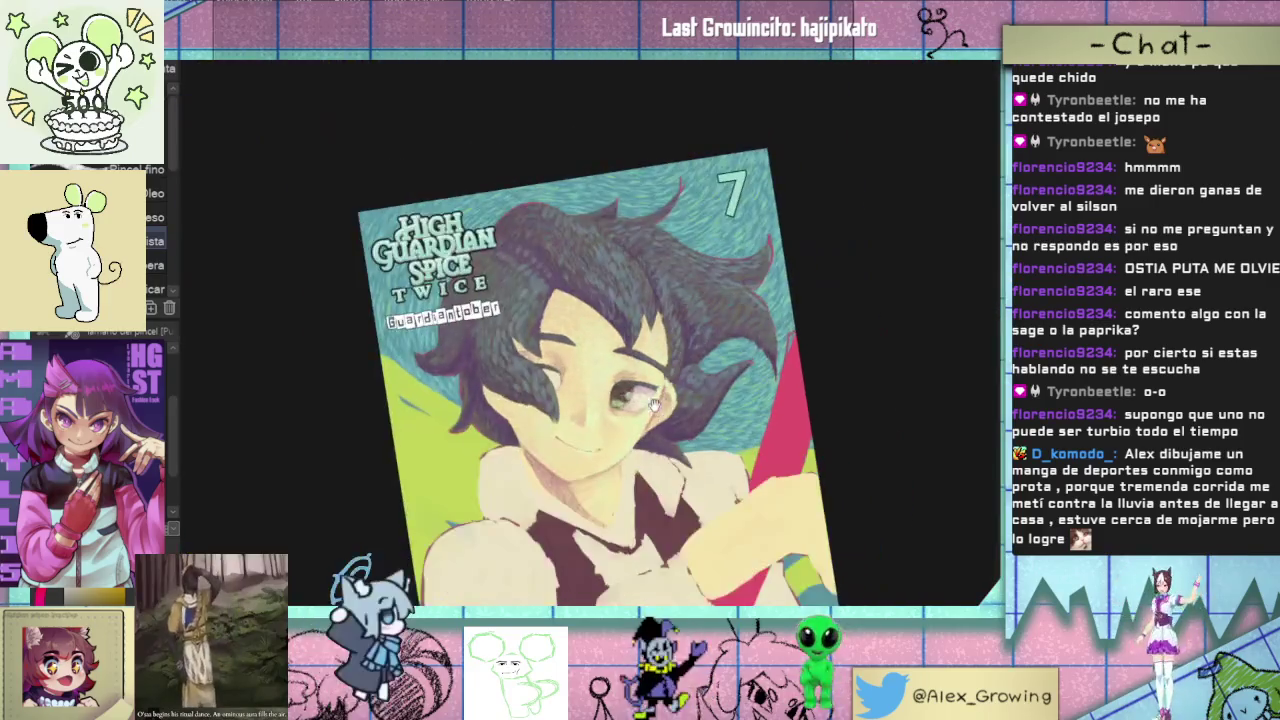
pyautogui.scroll(4, 654, 350)
pyautogui.scroll(-4, 620, 275)
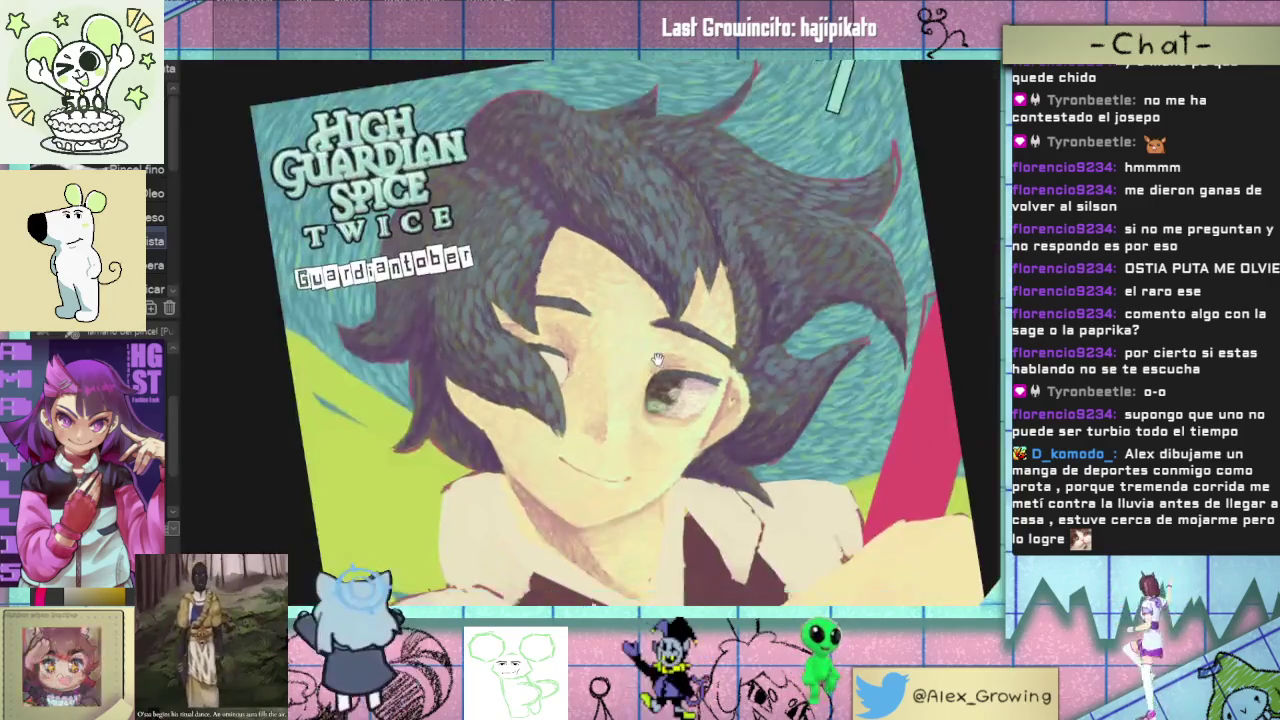
pyautogui.scroll(1, 650, 350)
pyautogui.scroll(3, 660, 390)
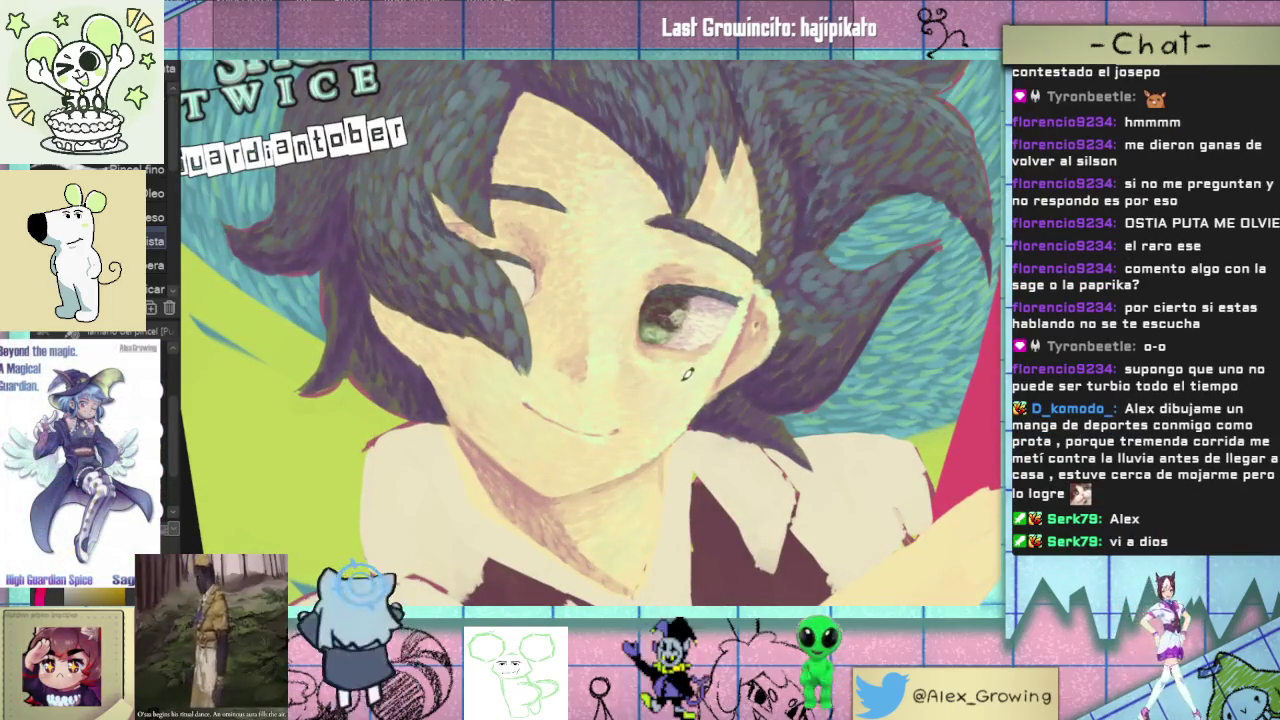
pyautogui.scroll(3, 631, 449)
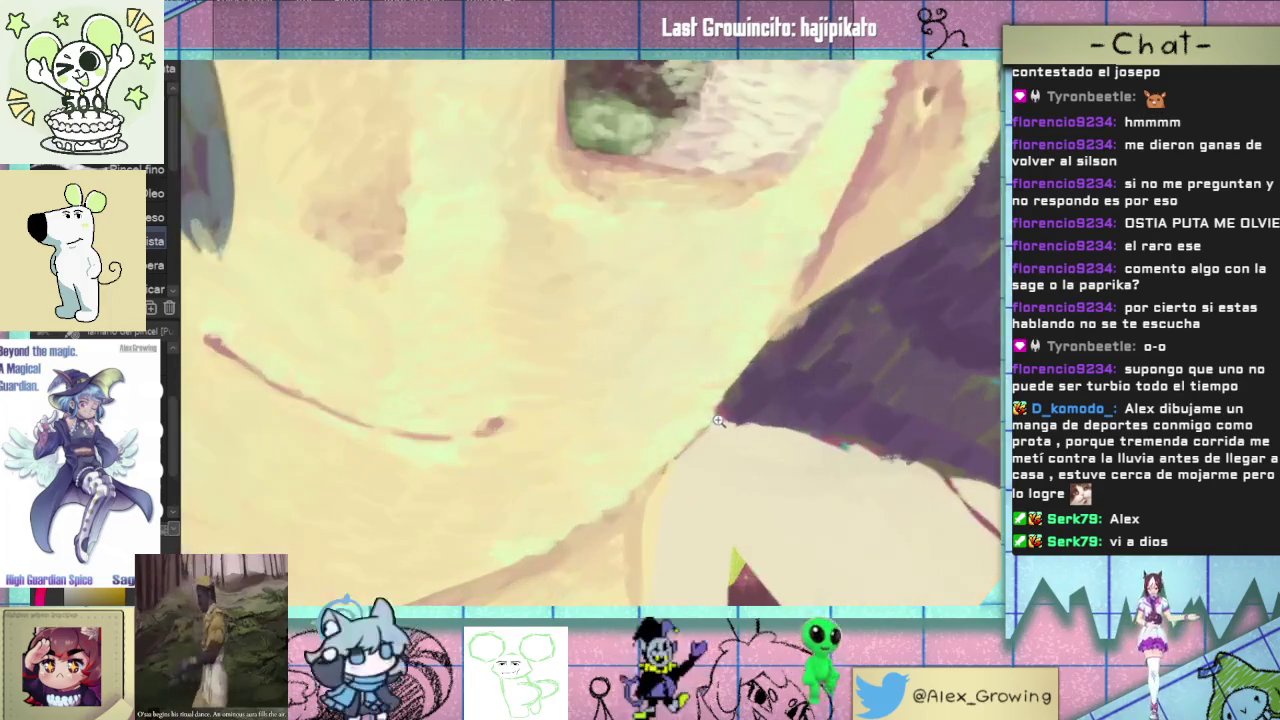
pyautogui.scroll(-2, 557, 340)
pyautogui.scroll(-2, 612, 318)
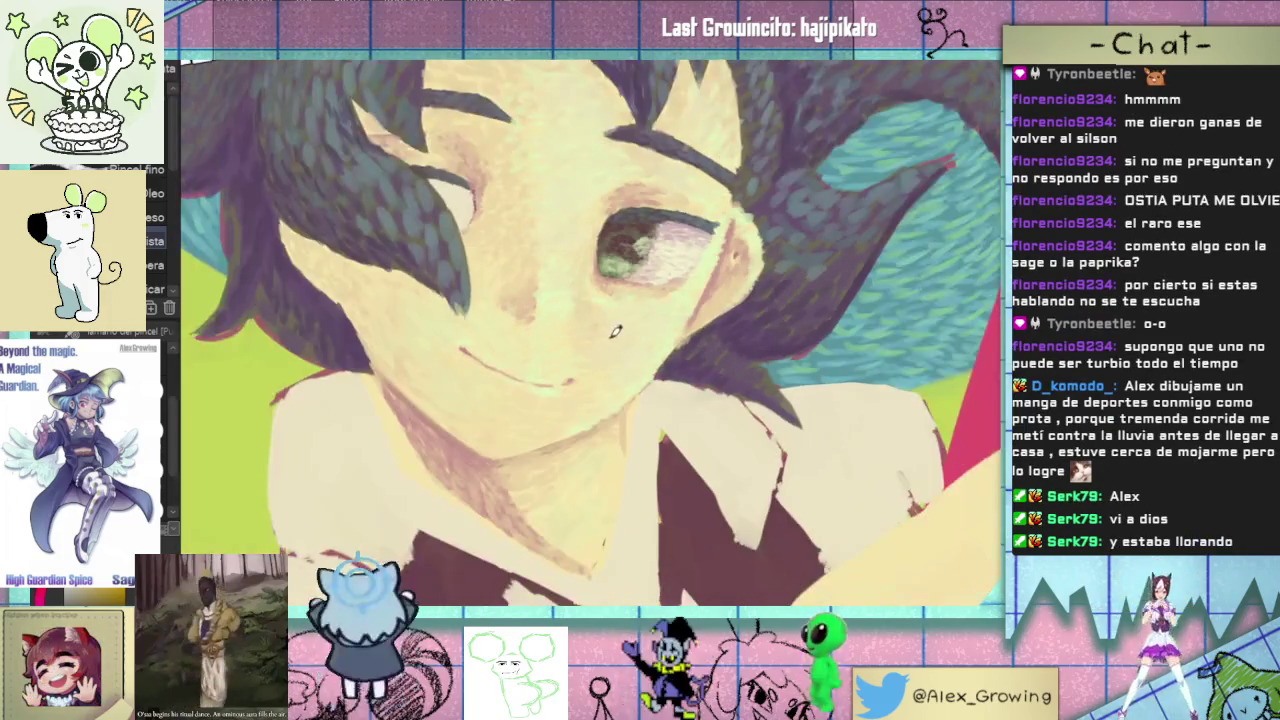
pyautogui.scroll(3, 605, 319)
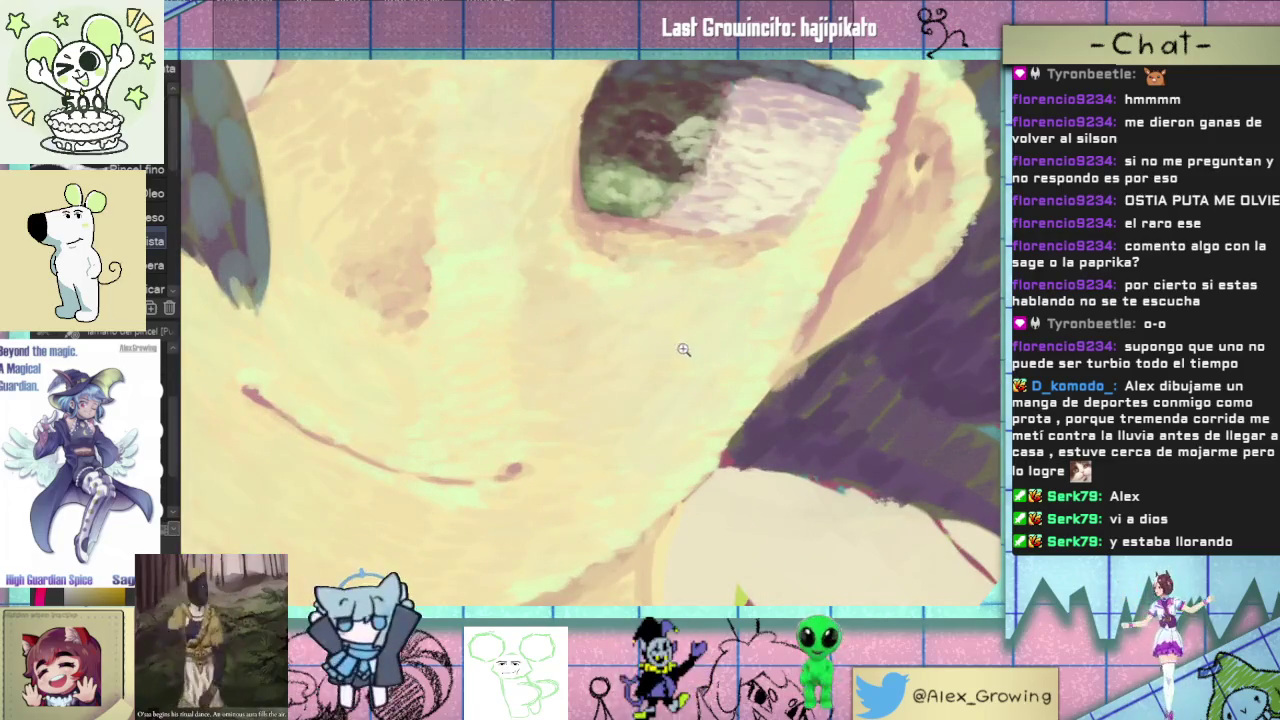
pyautogui.scroll(-3, 683, 349)
pyautogui.scroll(-2, 683, 349)
# - Rotate the view about 30 degrees, then reset to the upright cover and zoom toward the collar
pyautogui.moveTo(683, 349); pyautogui.dragTo(591, 413)
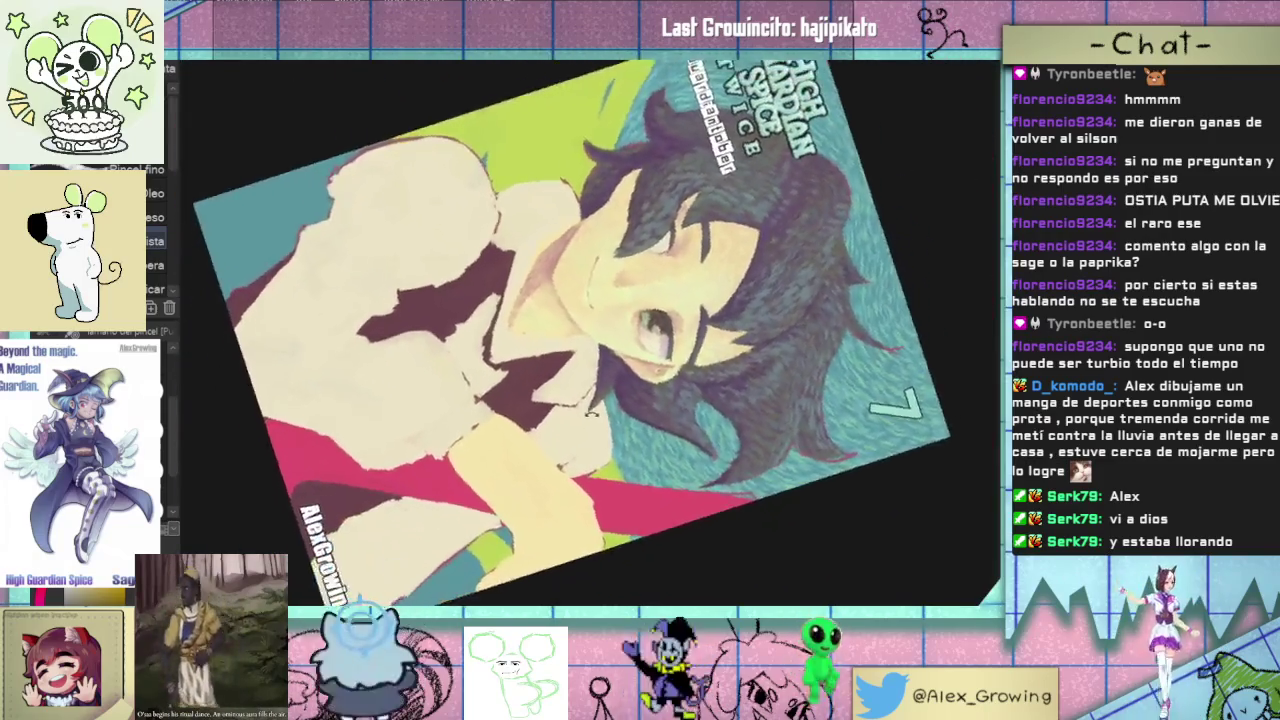
pyautogui.scroll(4, 585, 380)
pyautogui.scroll(1, 577, 390)
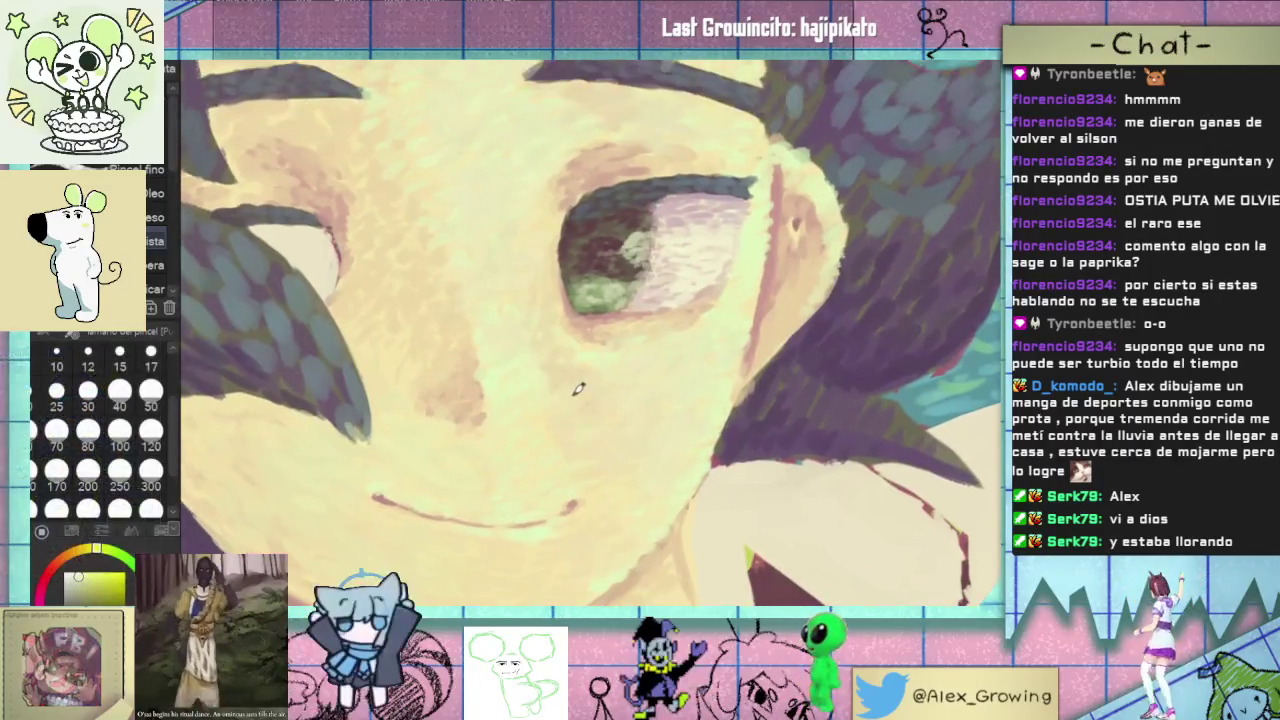
pyautogui.scroll(-3, 597, 363)
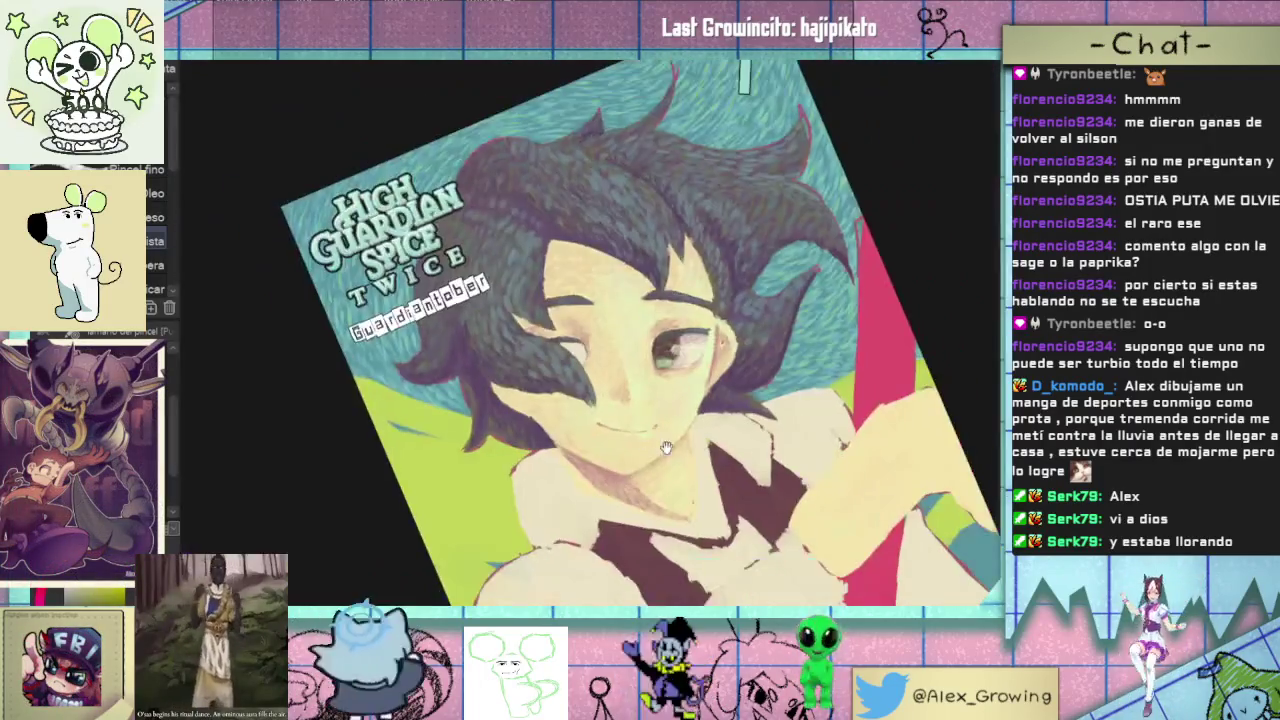
pyautogui.hotkey('ctrl', '0')
pyautogui.scroll(3, 667, 420)
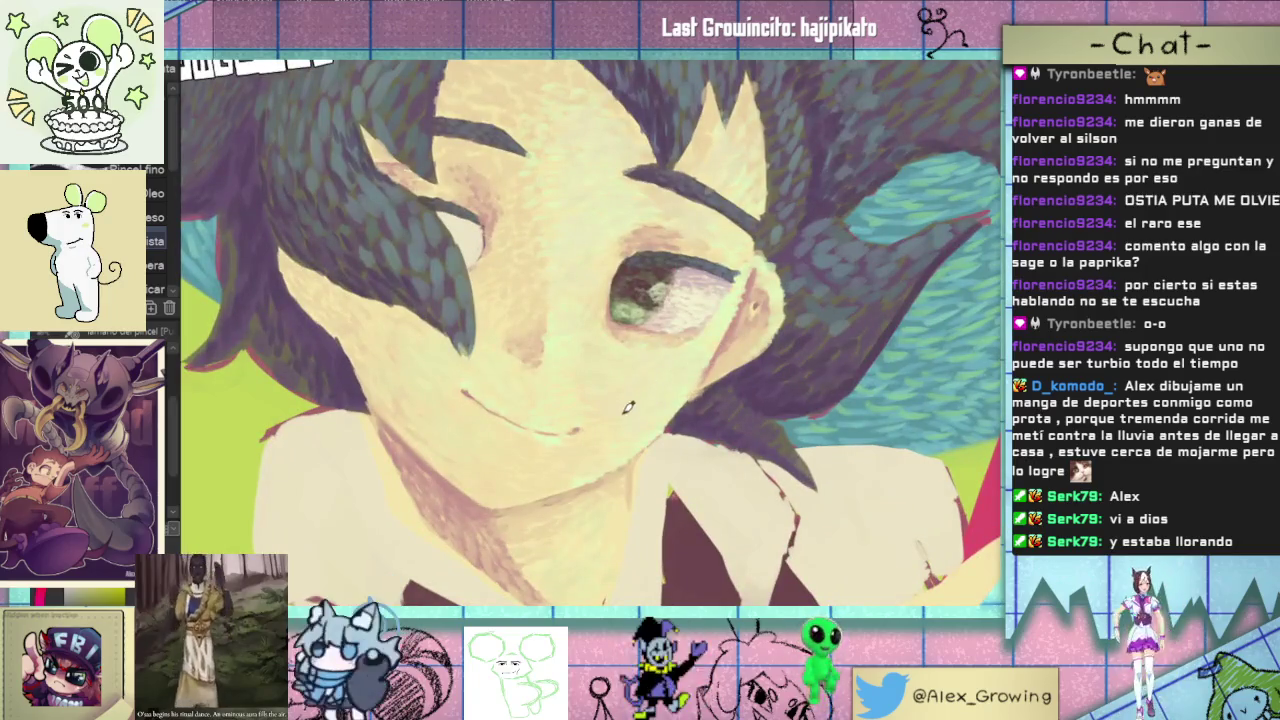
pyautogui.scroll(-2, 628, 407)
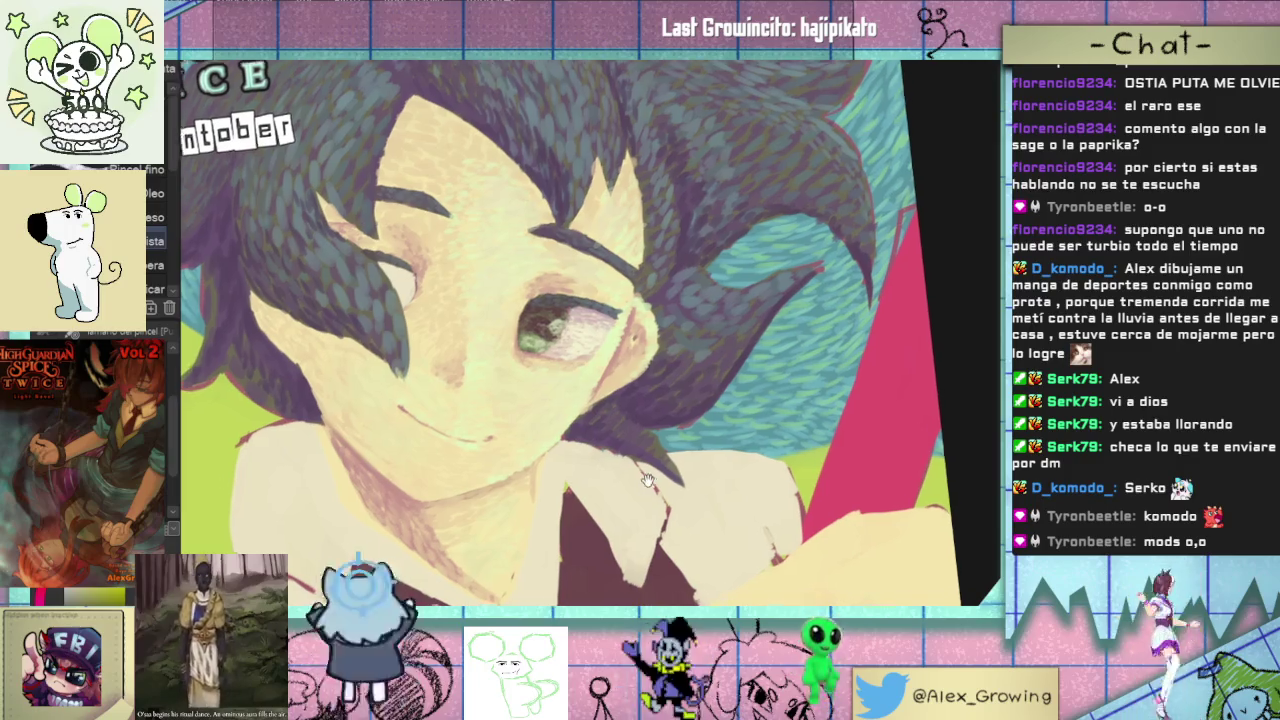
pyautogui.scroll(3, 636, 418)
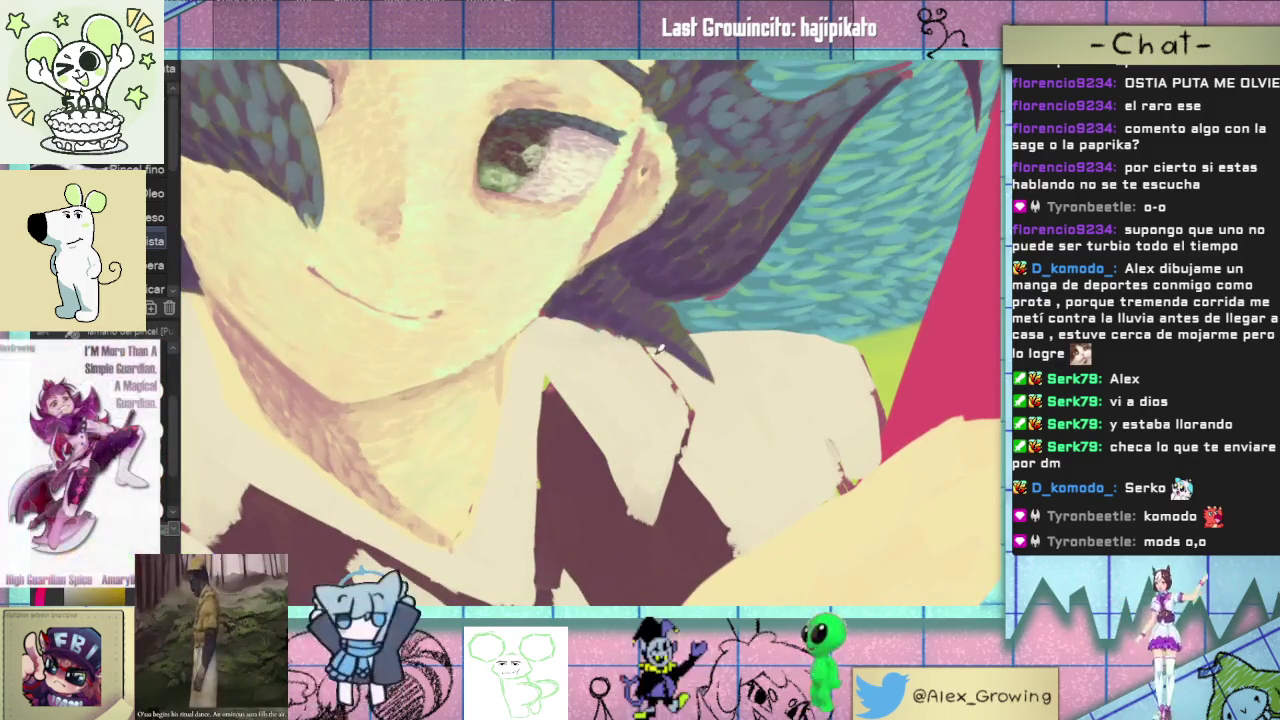
# - Paint a pale stroke up the dark area beneath the chin, undoing and repainting it once
pyautogui.moveTo(632, 358); pyautogui.dragTo(632, 351)
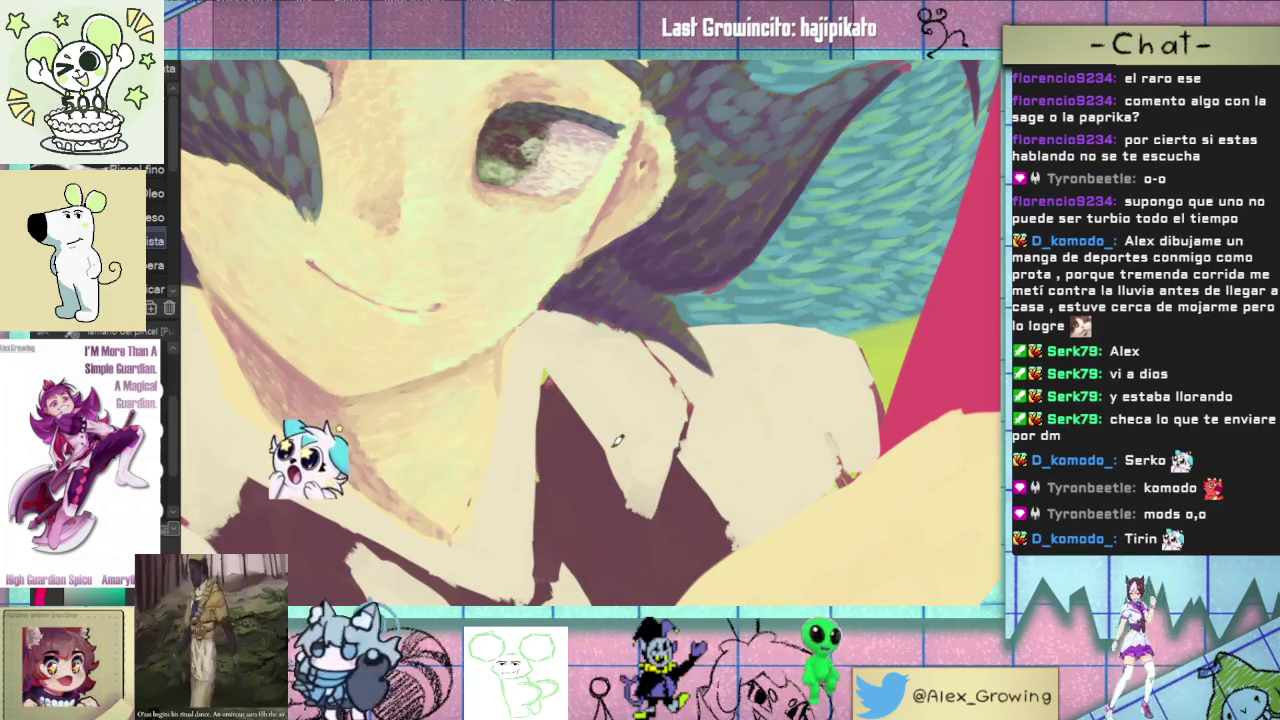
pyautogui.moveTo(620, 490); pyautogui.dragTo(654, 410)
pyautogui.hotkey('ctrl', 'z')
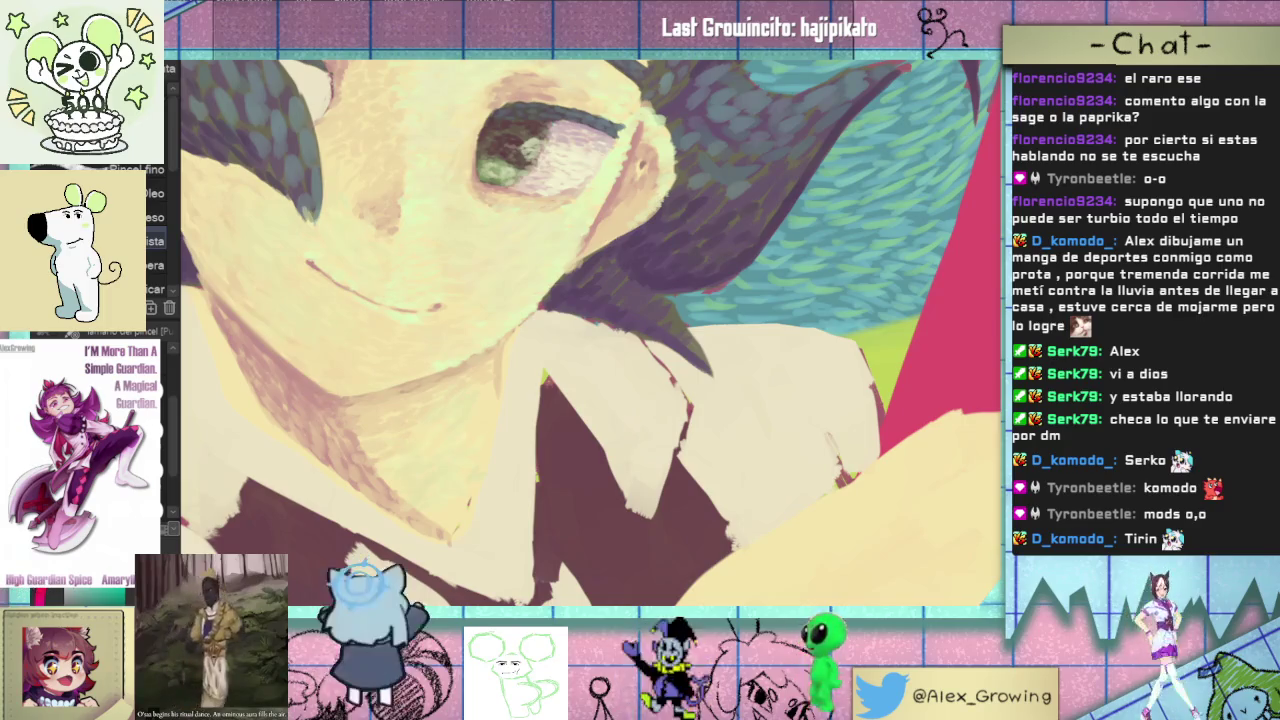
pyautogui.moveTo(600, 465)
pyautogui.mouseDown()
pyautogui.moveTo(655, 393)
pyautogui.moveTo(615, 425)
pyautogui.moveTo(652, 429)
pyautogui.mouseUp()
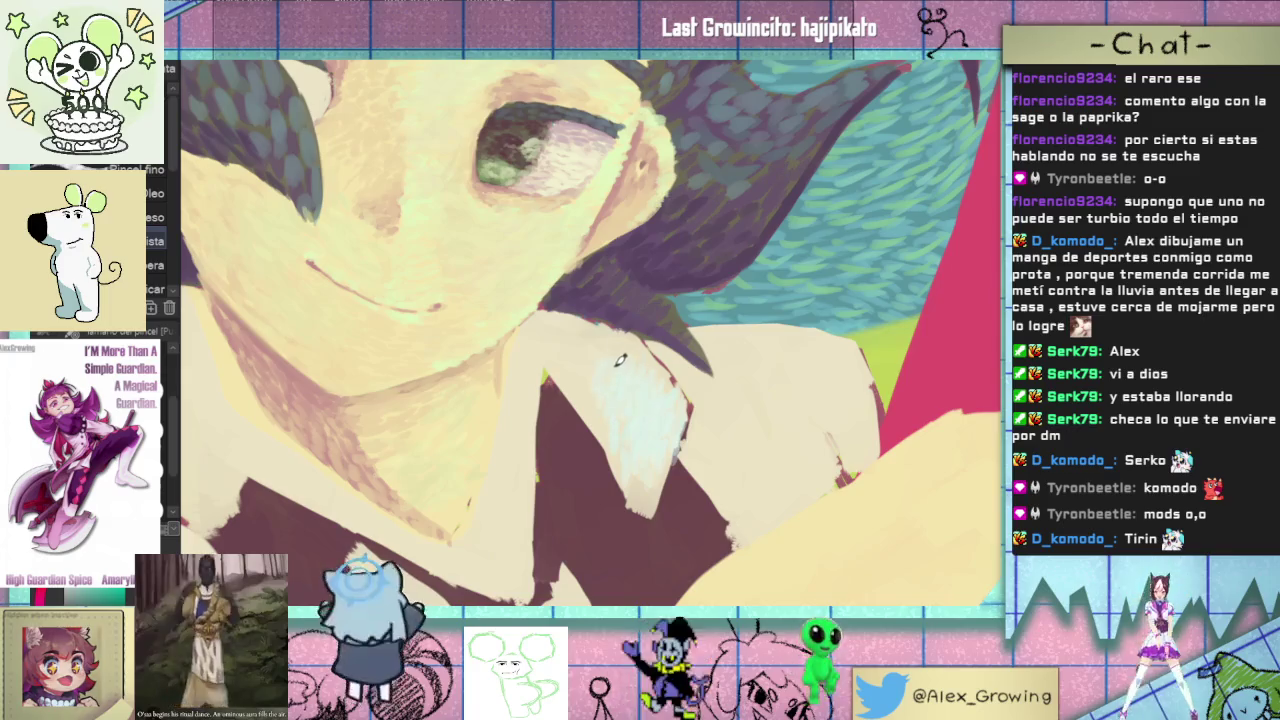
pyautogui.scroll(2, 560, 356)
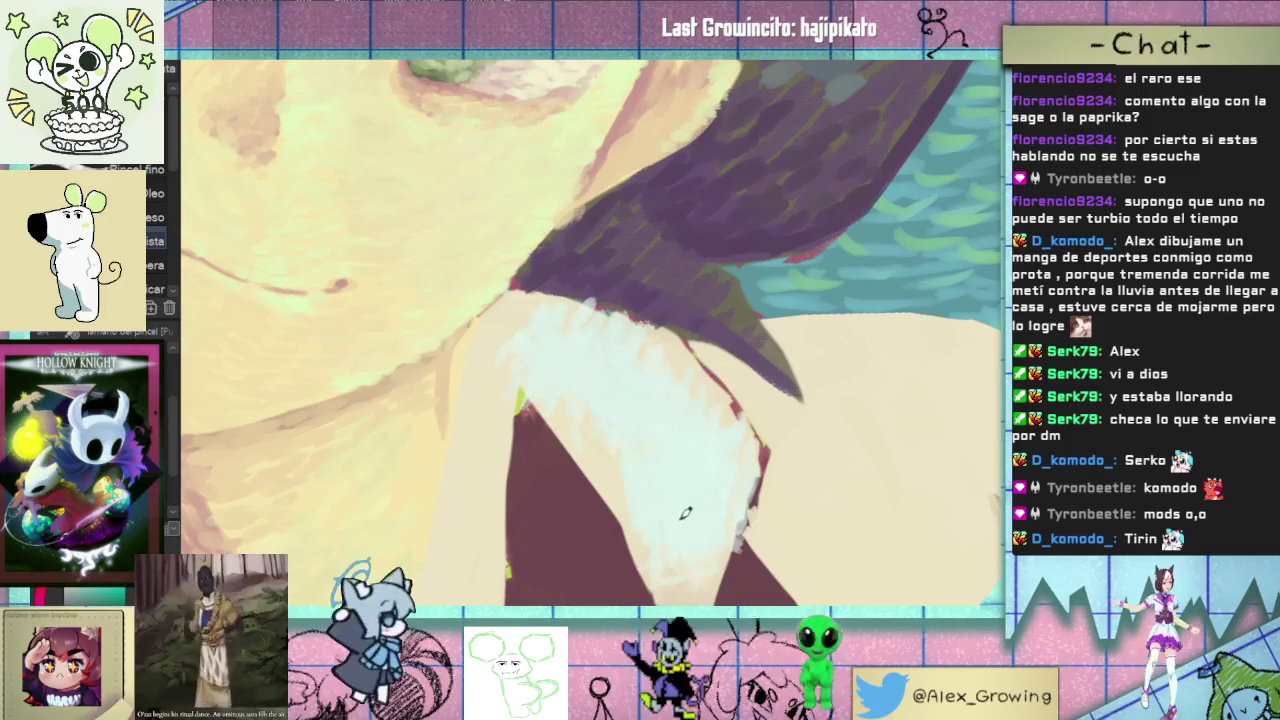
pyautogui.scroll(-2, 628, 387)
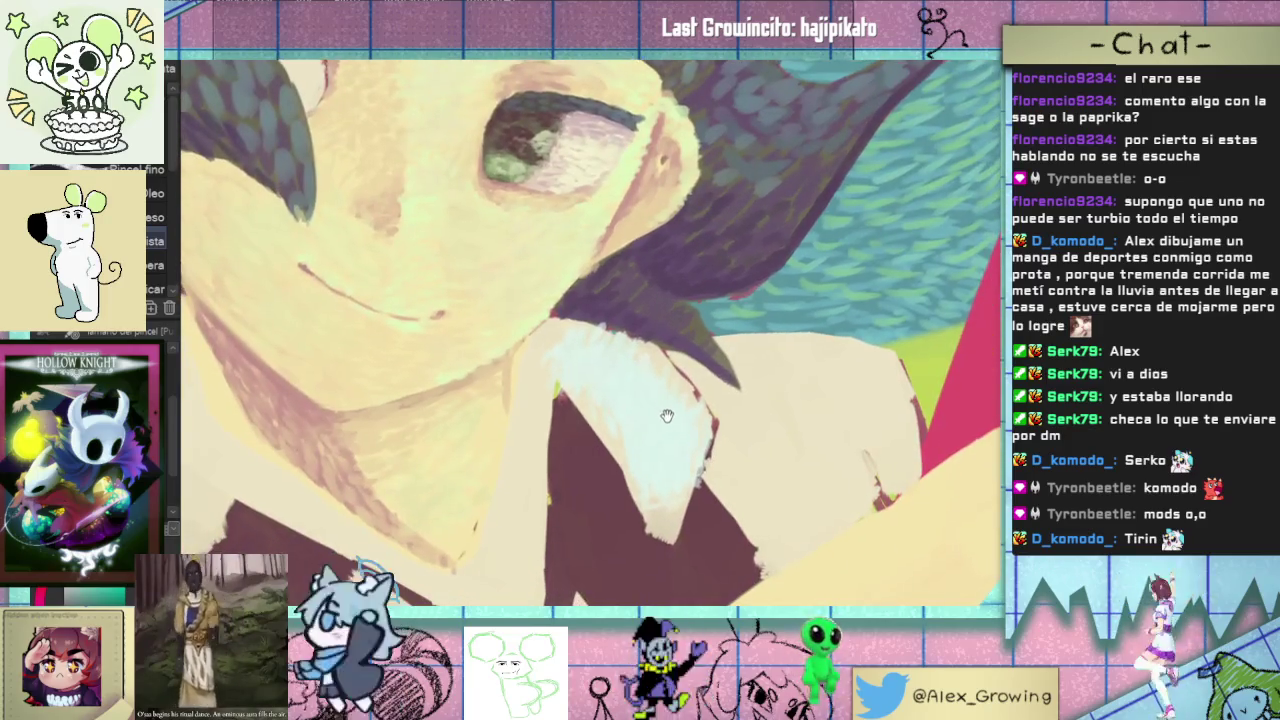
pyautogui.moveTo(666, 416); pyautogui.dragTo(653, 431)
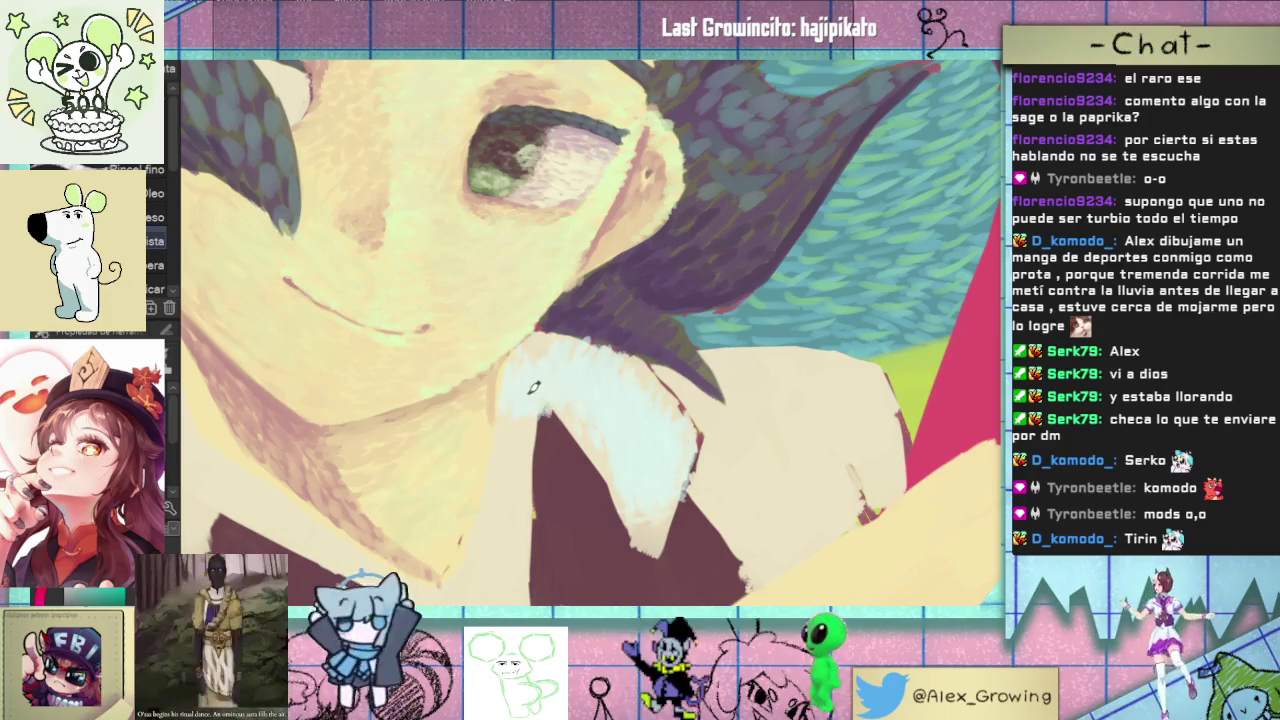
# - Paint pale blue-white strokes along the finger shape, then zoom out over the cover
pyautogui.moveTo(530, 360); pyautogui.dragTo(516, 468)
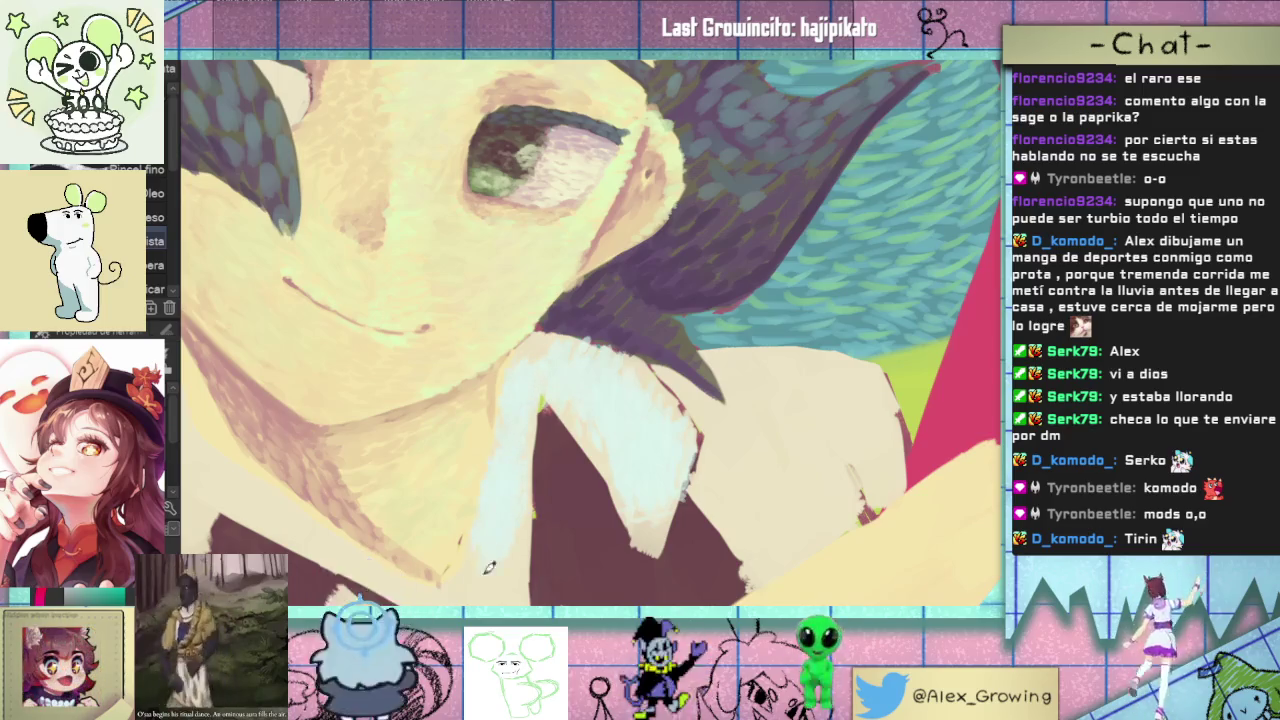
pyautogui.scroll(2, 518, 463)
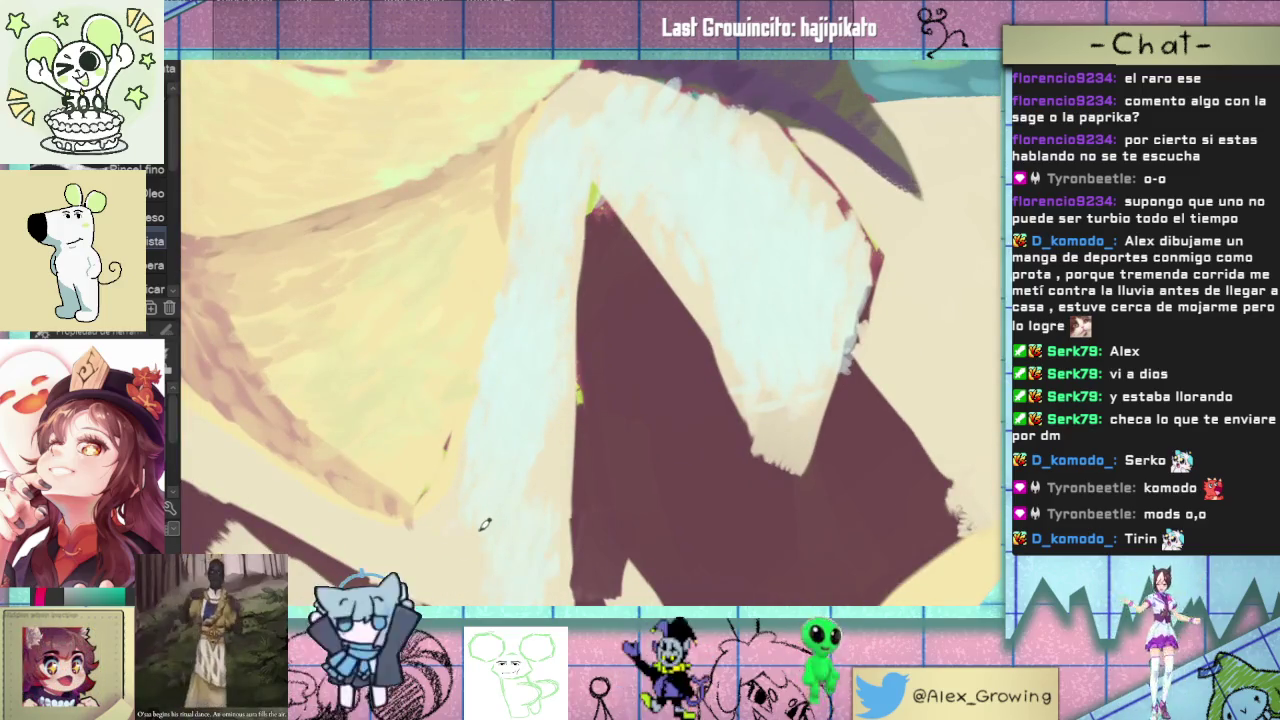
pyautogui.scroll(-2, 548, 506)
pyautogui.moveTo(548, 506); pyautogui.dragTo(705, 393)
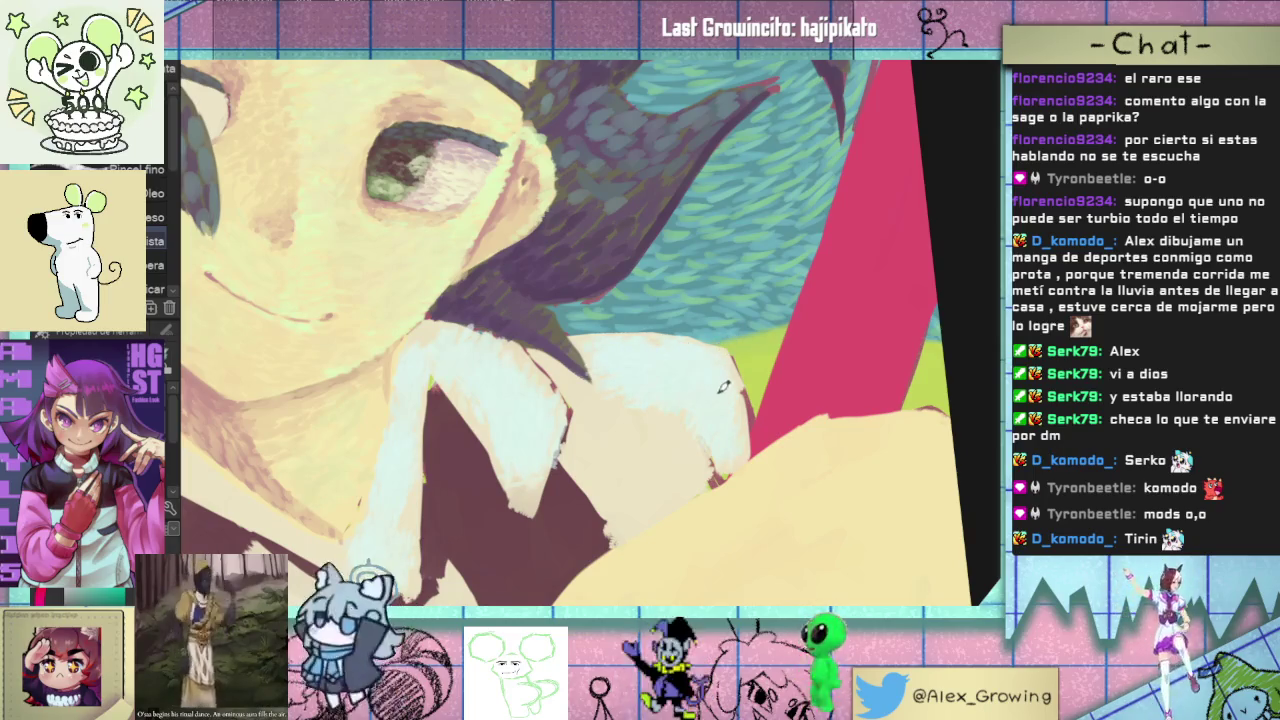
pyautogui.scroll(1, 731, 449)
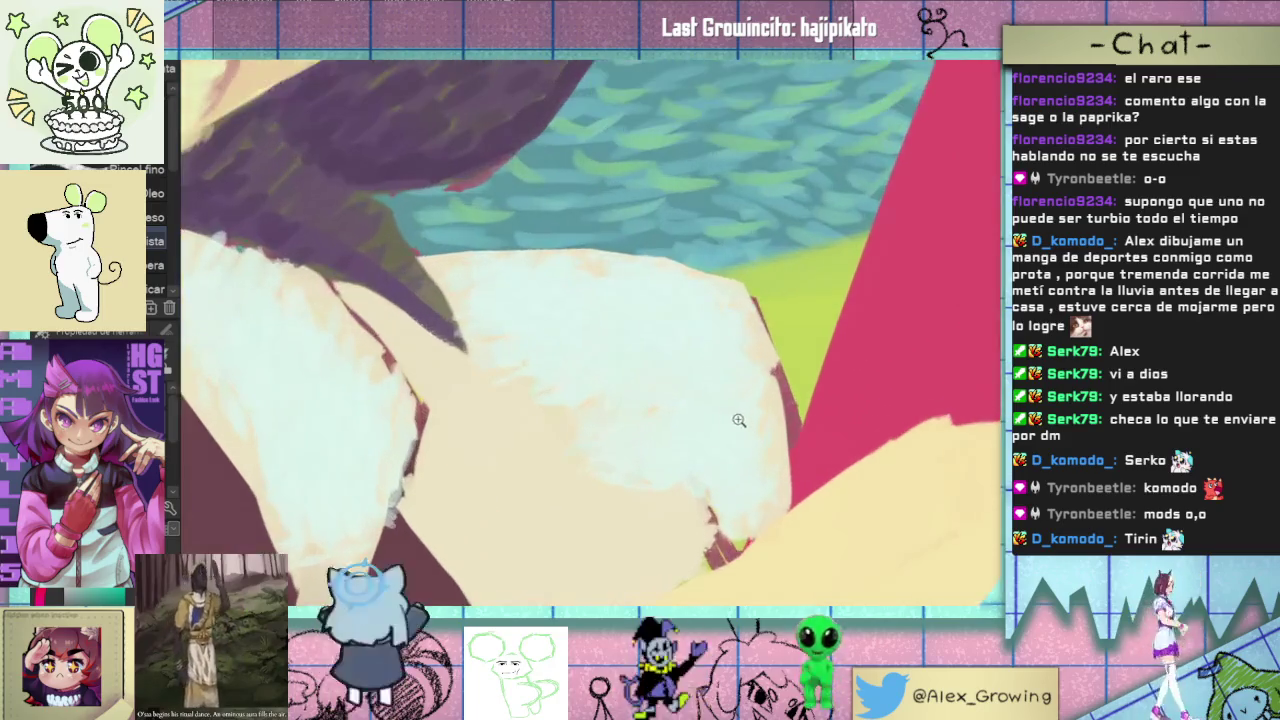
pyautogui.scroll(-1, 720, 440)
pyautogui.scroll(-1, 700, 440)
pyautogui.scroll(-1, 644, 444)
pyautogui.scroll(-1, 648, 444)
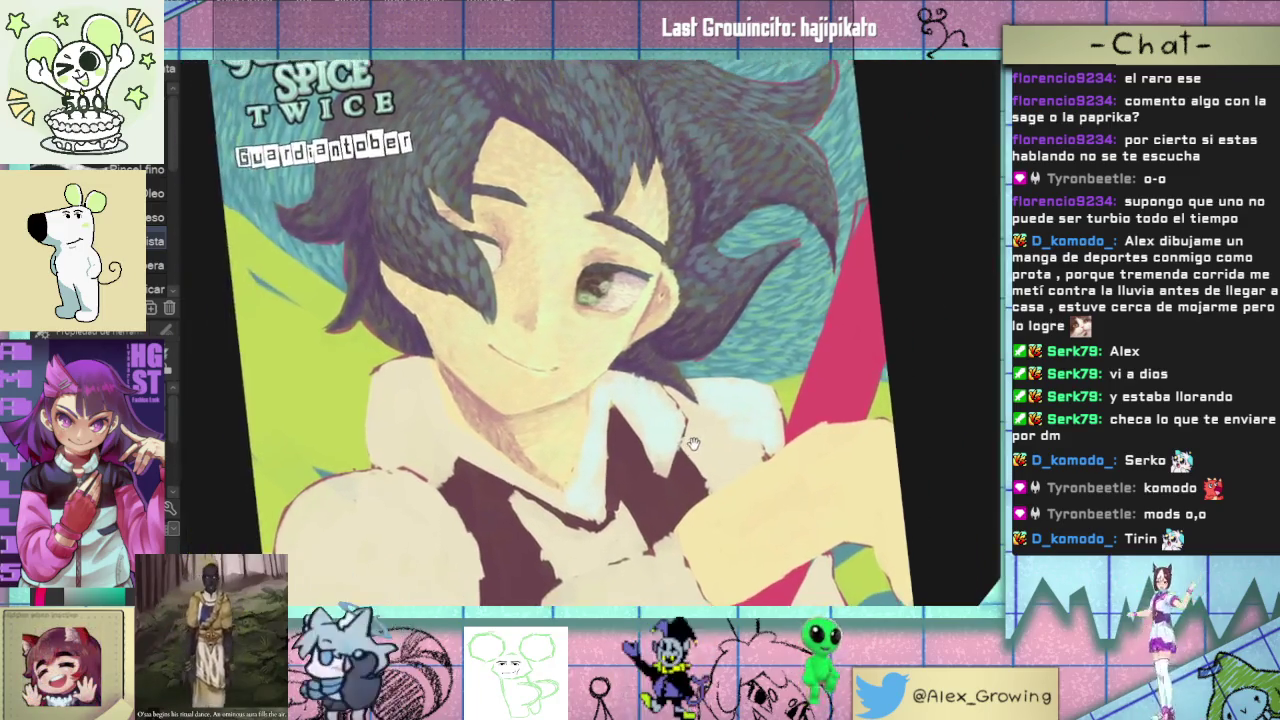
pyautogui.scroll(-1, 655, 443)
pyautogui.scroll(-1, 660, 443)
pyautogui.scroll(-1, 667, 442)
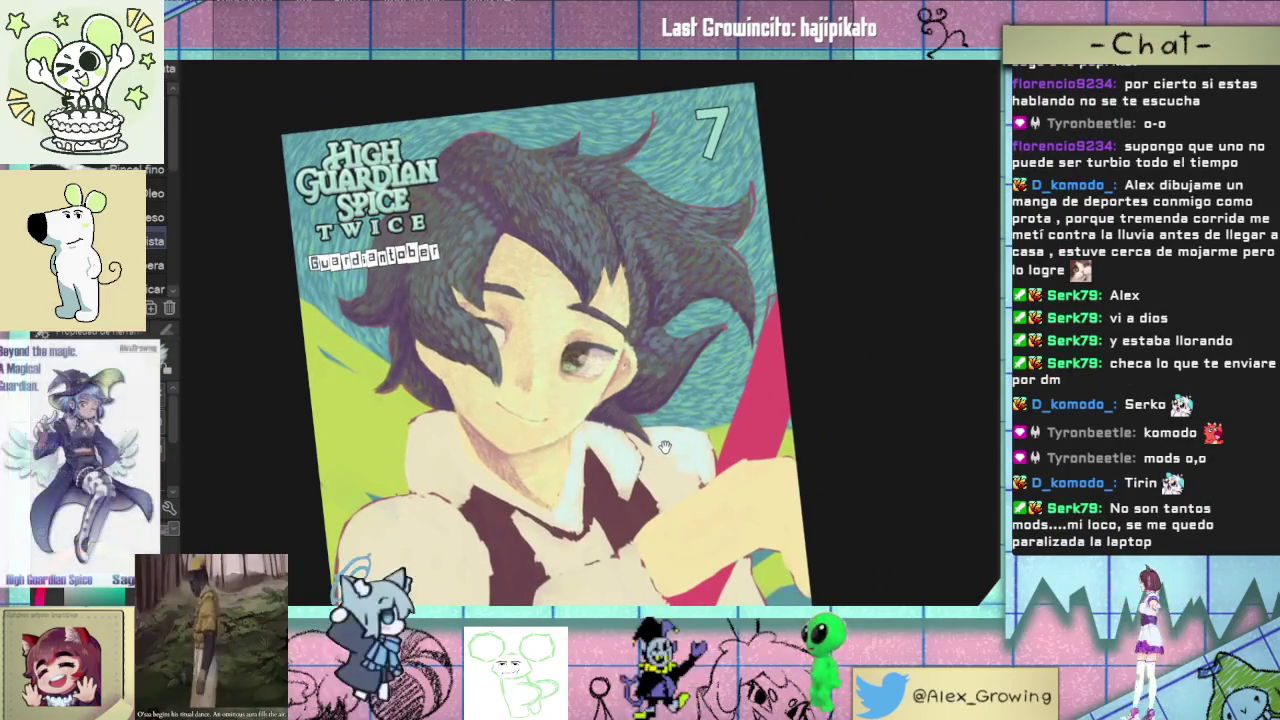
# - Turn the view upright over the face, add a bluish-white collar stroke, and sample a collar colour
pyautogui.scroll(2, 600, 435)
pyautogui.scroll(2, 559, 428)
pyautogui.scroll(1, 559, 428)
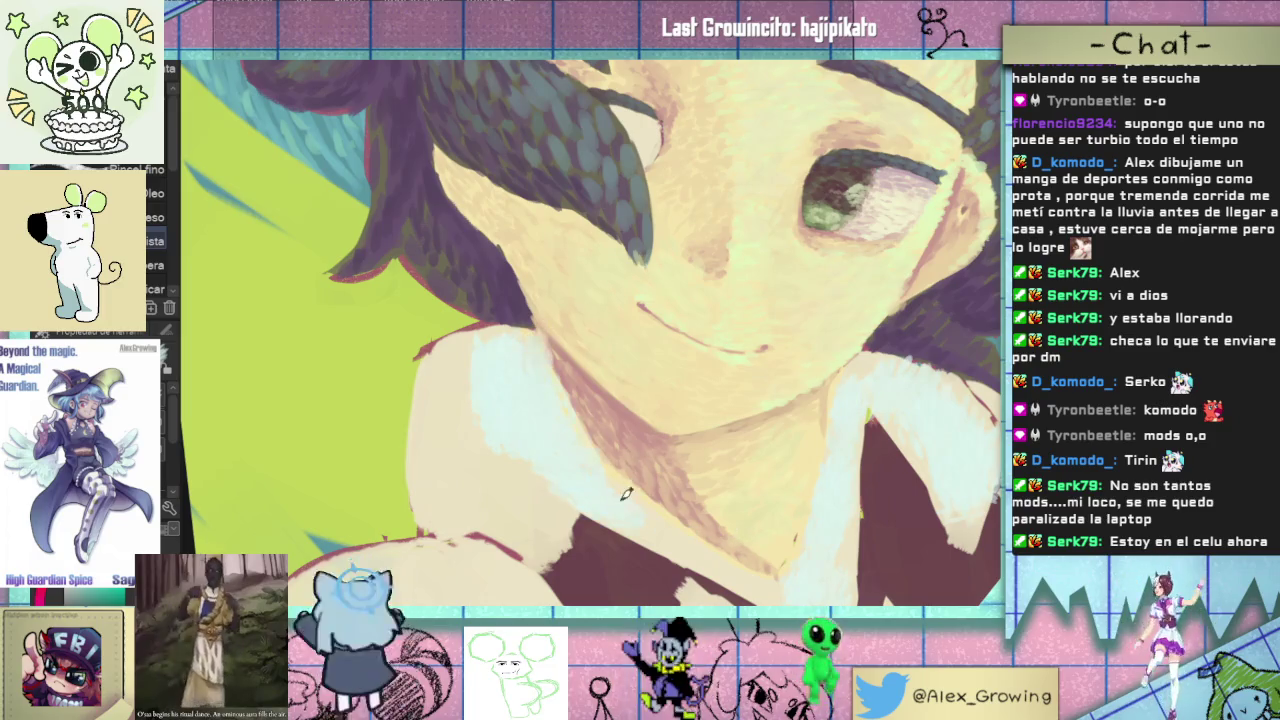
pyautogui.moveTo(625, 492); pyautogui.dragTo(610, 380)
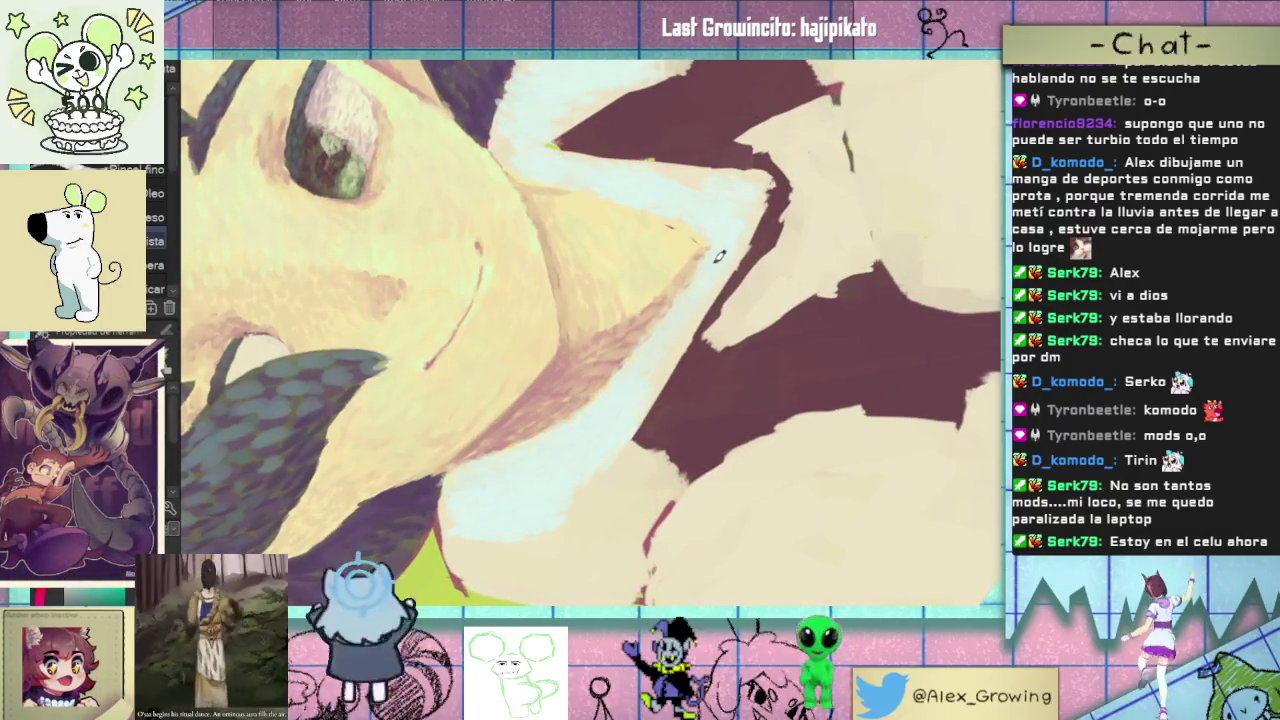
pyautogui.moveTo(725, 233); pyautogui.dragTo(632, 450)
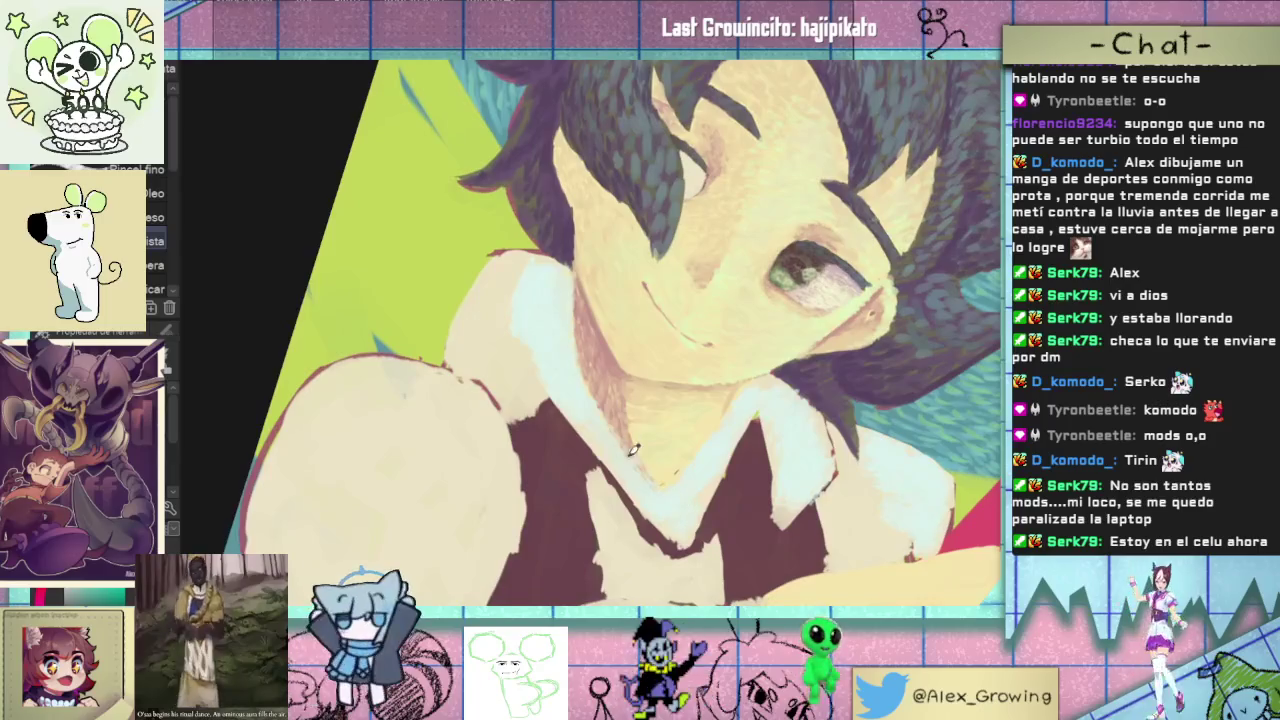
pyautogui.moveTo(610, 342); pyautogui.dragTo(549, 367)
pyautogui.keyDown('alt'); pyautogui.click(486, 334); pyautogui.keyUp('alt')
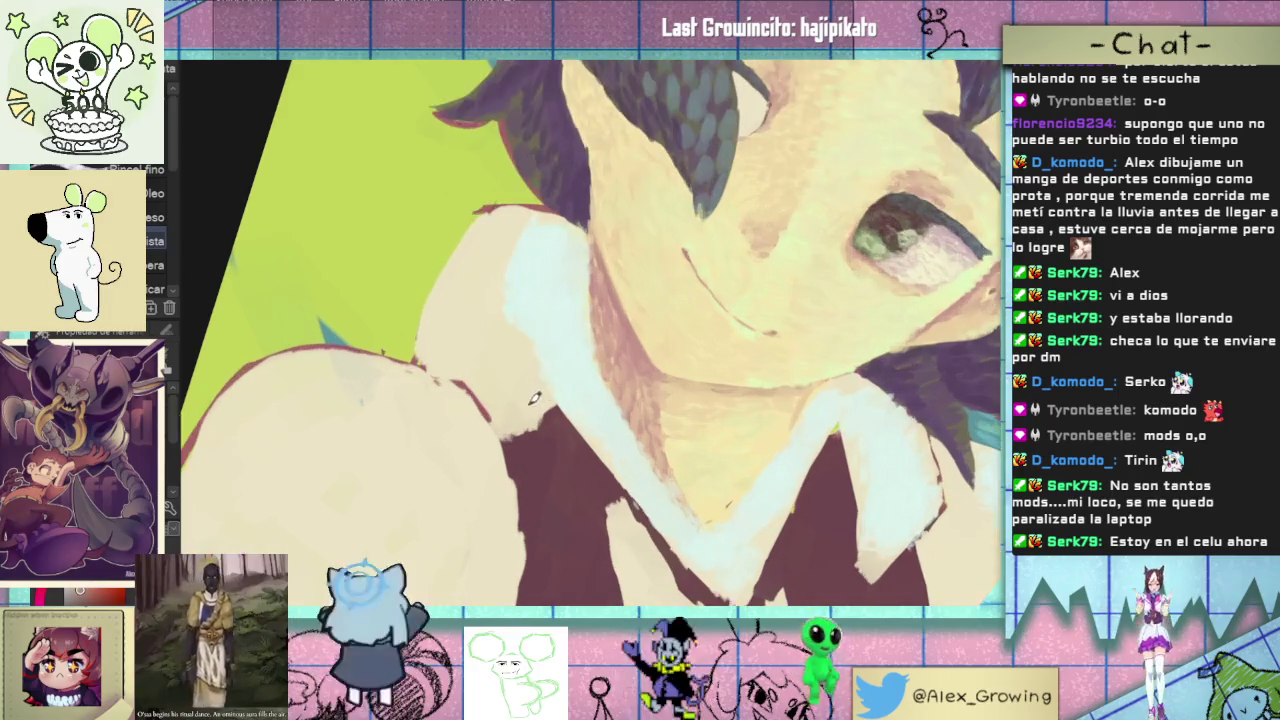
# - Paint brown dotted texture and pale bluish-white strokes on the collar, then fit the cover on screen
pyautogui.scroll(2, 528, 384)
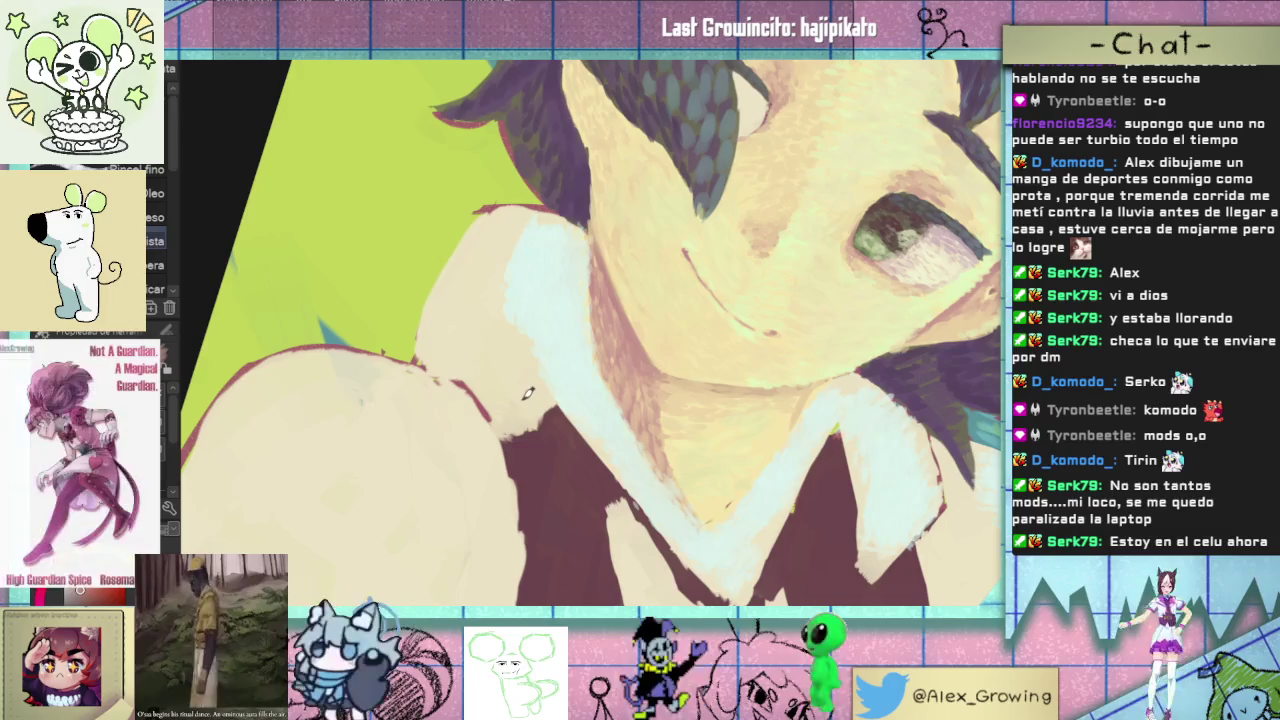
pyautogui.moveTo(522, 364); pyautogui.dragTo(496, 415)
pyautogui.moveTo(516, 340); pyautogui.dragTo(510, 365)
pyautogui.moveTo(520, 410)
pyautogui.mouseDown()
pyautogui.moveTo(533, 390)
pyautogui.moveTo(519, 381)
pyautogui.moveTo(513, 423)
pyautogui.moveTo(480, 420)
pyautogui.moveTo(458, 398)
pyautogui.moveTo(484, 342)
pyautogui.mouseUp()
pyautogui.moveTo(490, 405); pyautogui.dragTo(470, 375)
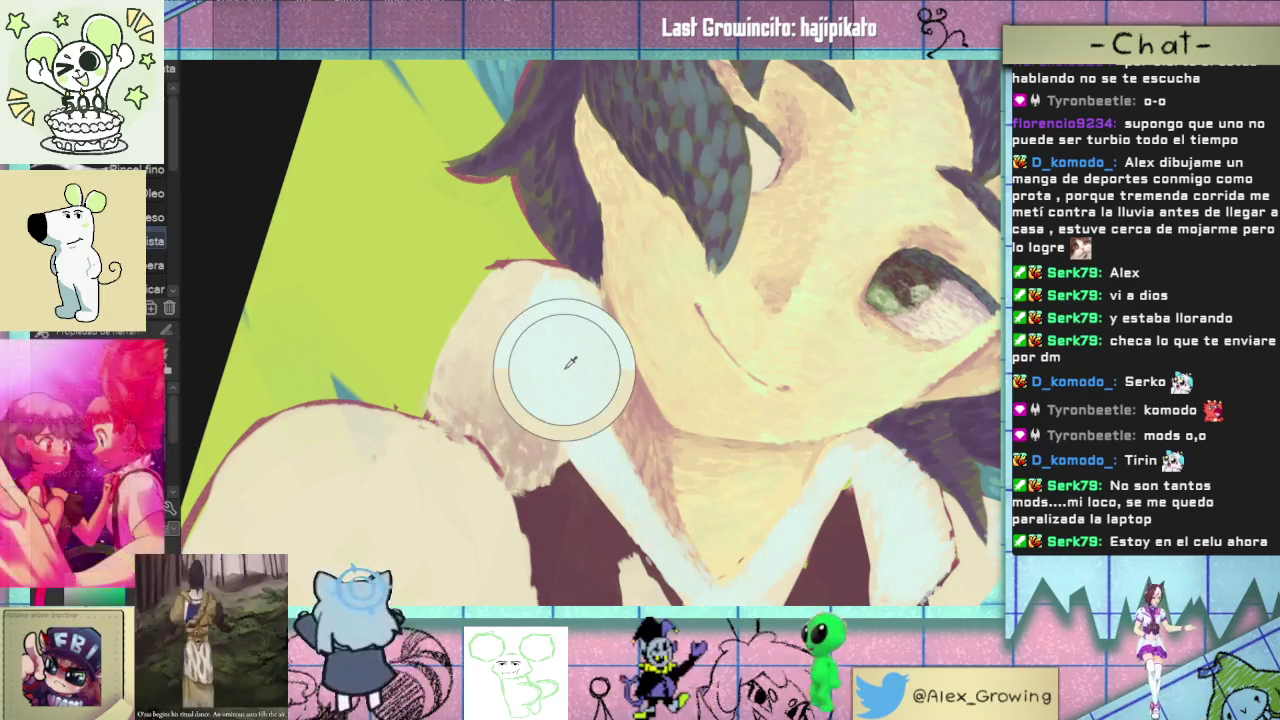
pyautogui.moveTo(570, 362); pyautogui.dragTo(583, 427)
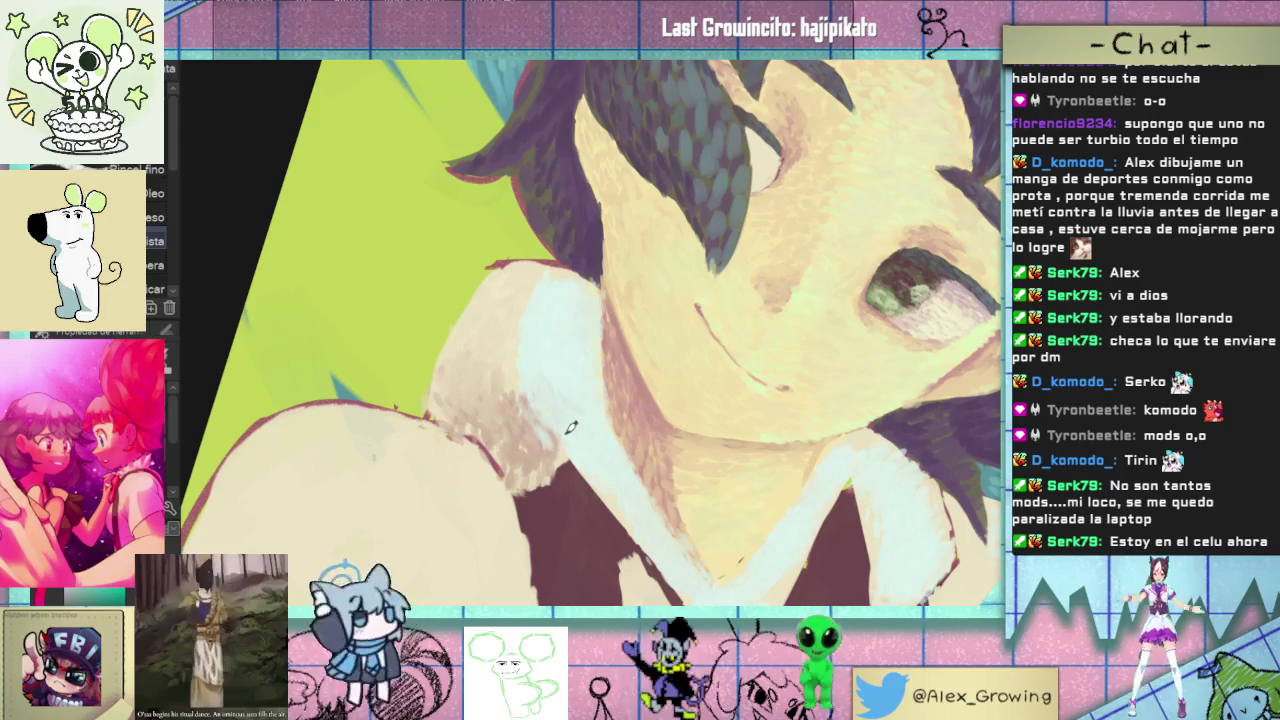
pyautogui.hotkey('ctrl', '0')
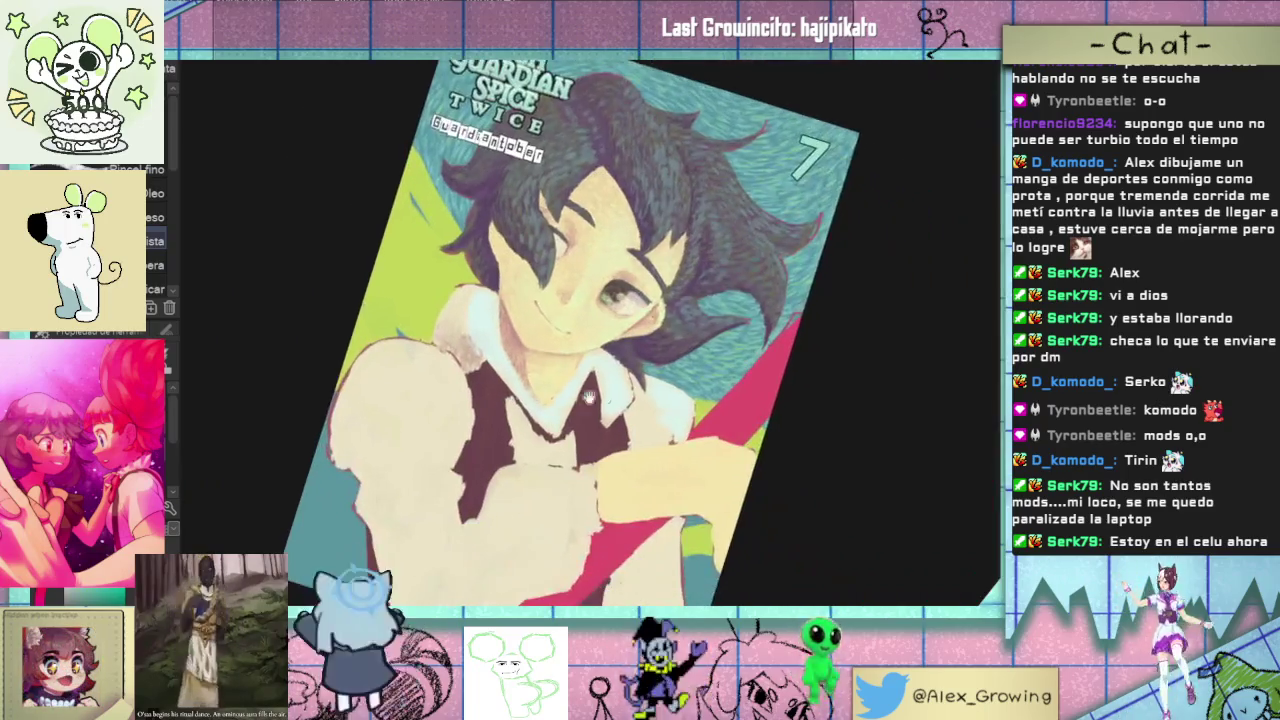
# - Return to the close collar view and add a small brown stroke along the collar's edge
pyautogui.hotkey('ctrl', '0')
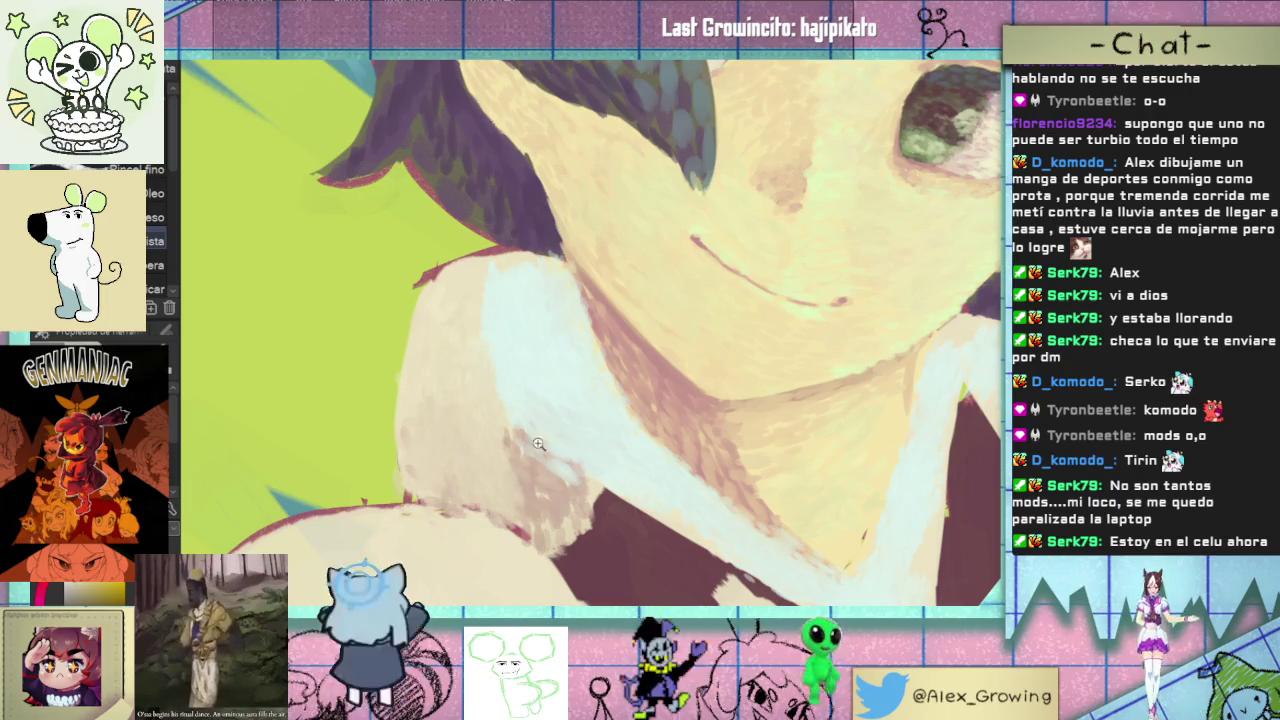
pyautogui.scroll(-5, 538, 443)
pyautogui.scroll(5, 550, 460)
pyautogui.scroll(-5, 569, 481)
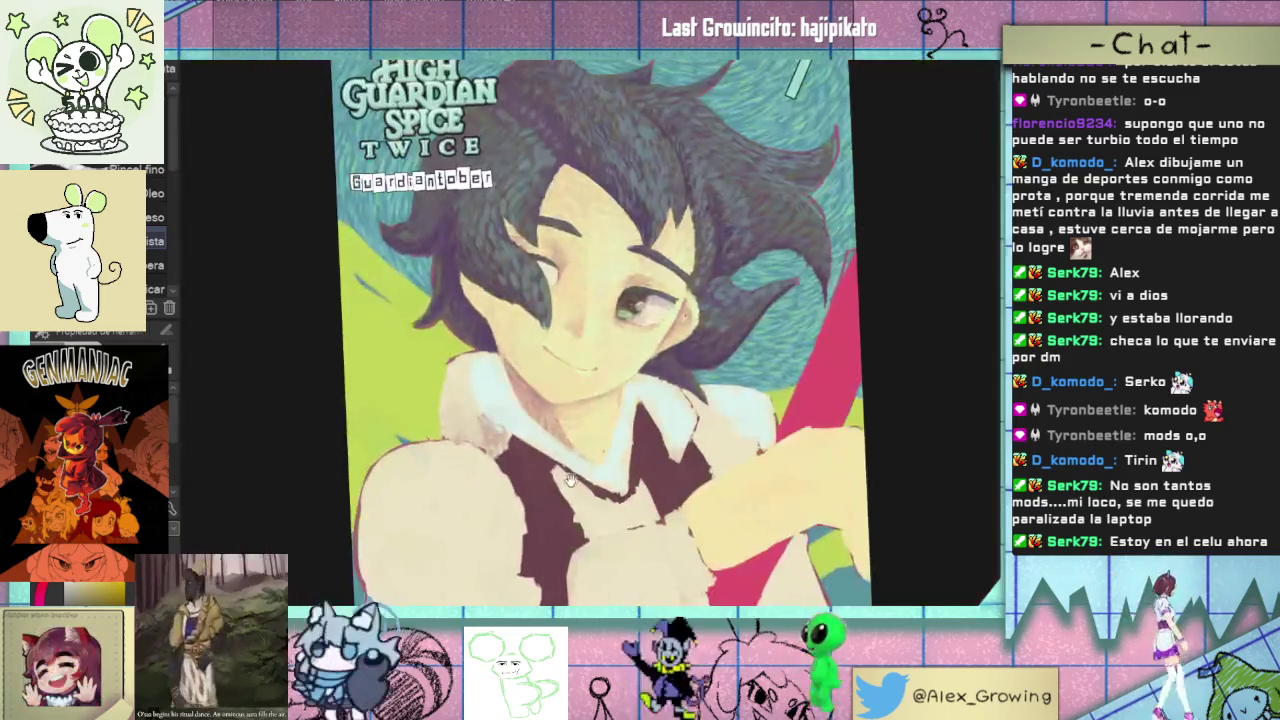
pyautogui.scroll(2, 569, 481)
pyautogui.scroll(2, 550, 475)
pyautogui.scroll(2, 530, 470)
pyautogui.scroll(1, 511, 463)
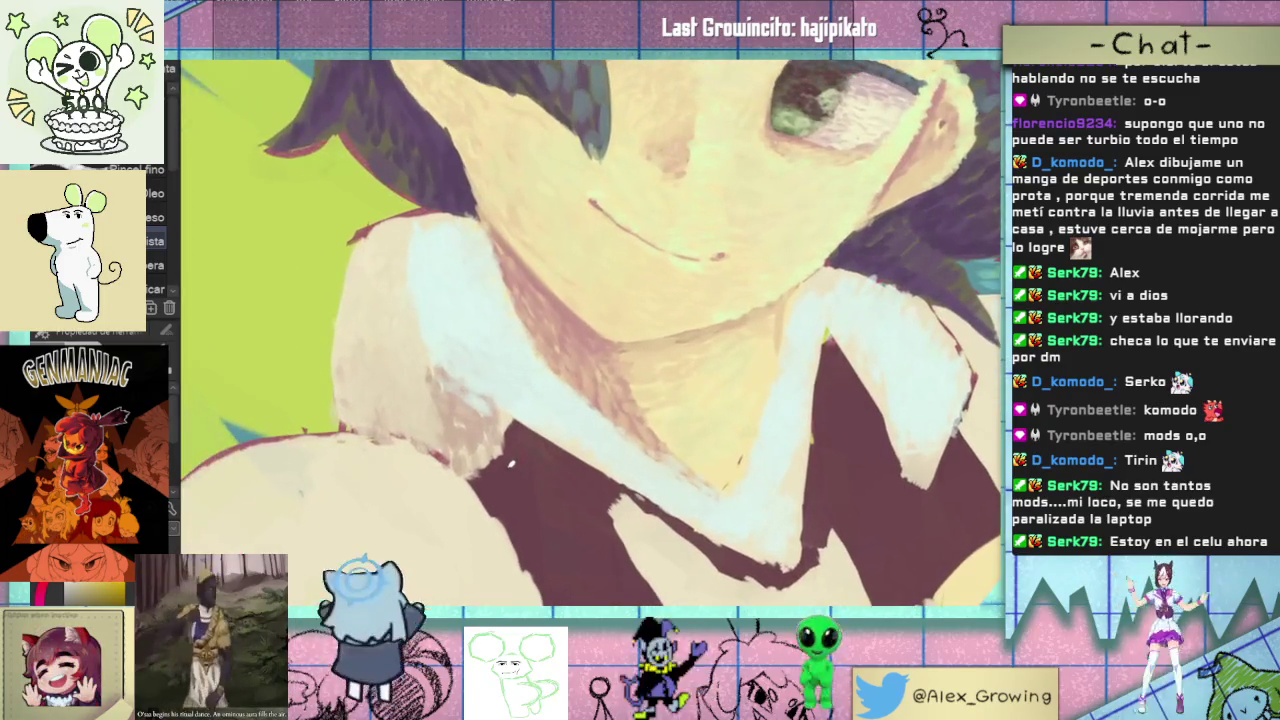
pyautogui.moveTo(480, 452); pyautogui.dragTo(505, 462)
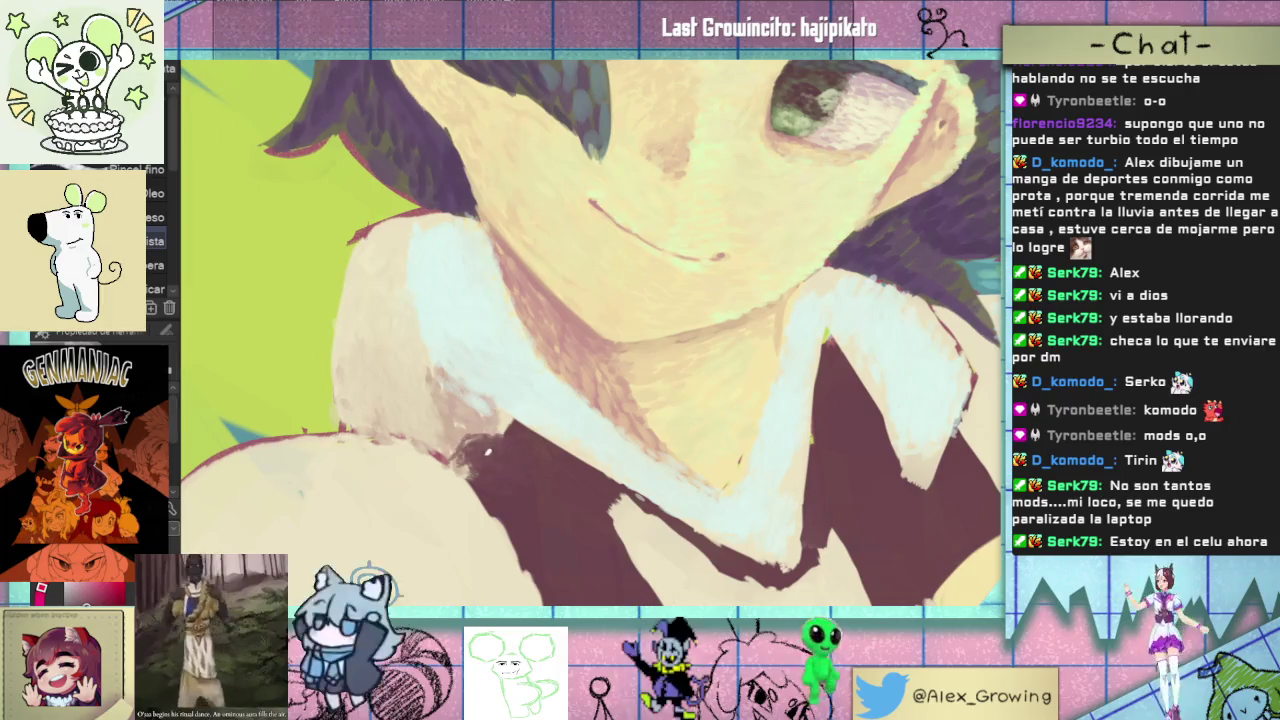
pyautogui.scroll(-5, 687, 491)
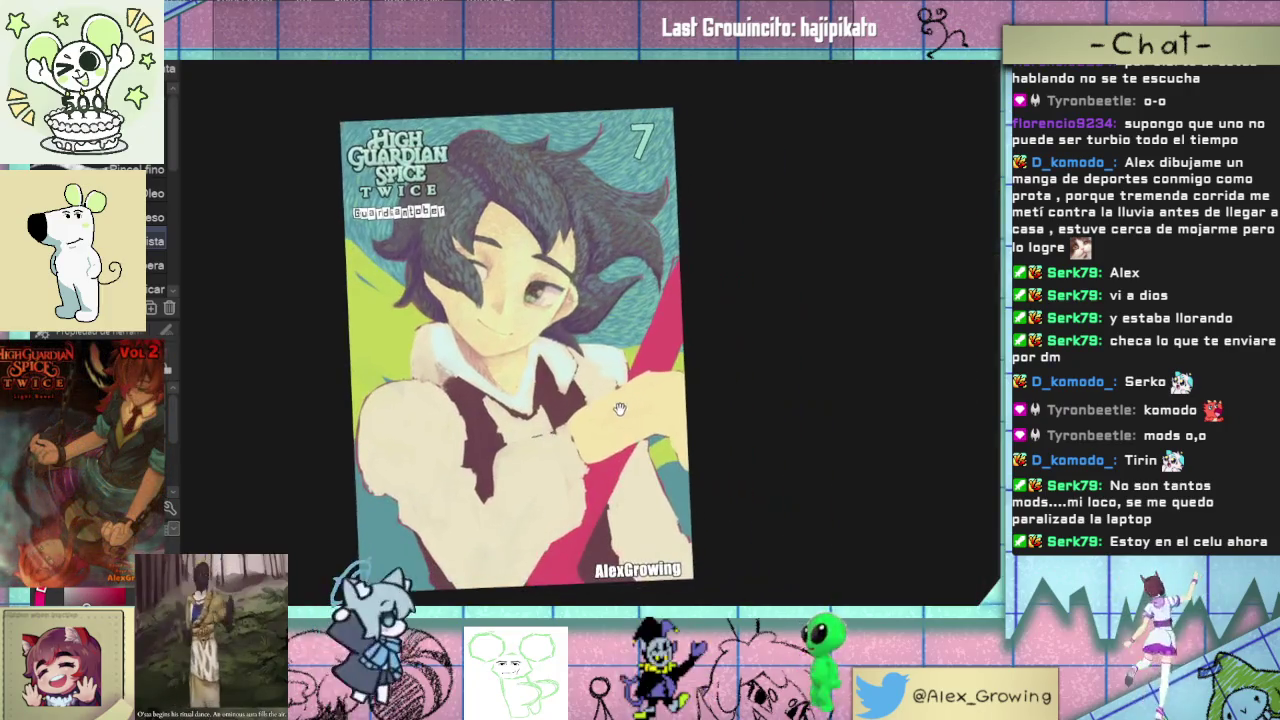
pyautogui.scroll(3, 520, 400)
pyautogui.scroll(2, 470, 375)
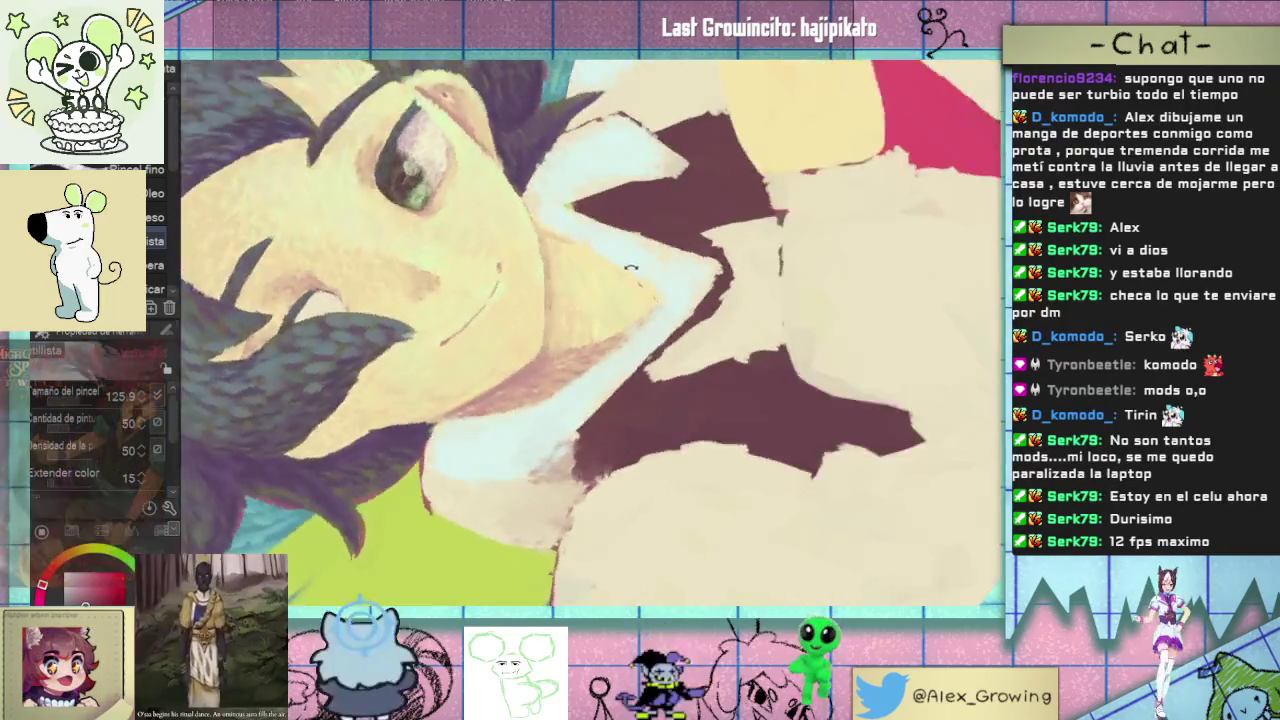
pyautogui.moveTo(600, 360); pyautogui.dragTo(528, 455)
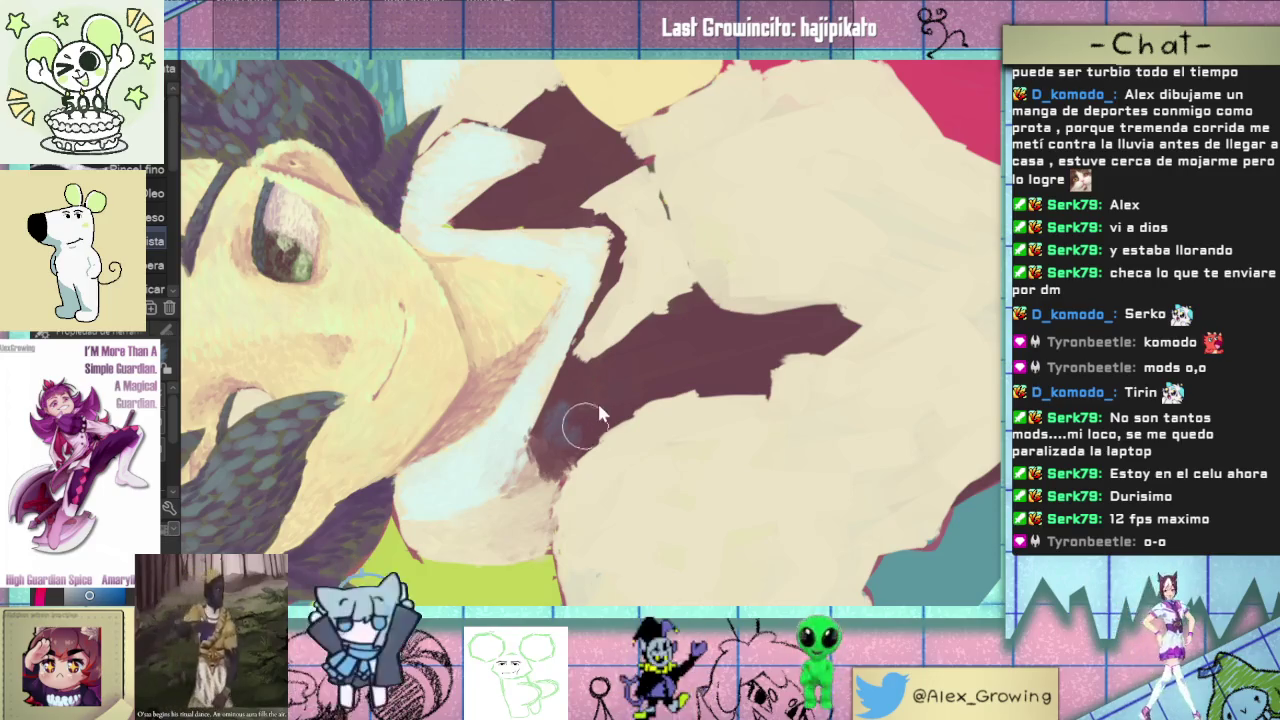
# - Dab green-blue texture across the dark area below the collar and turn the view upright
pyautogui.moveTo(598, 403)
pyautogui.mouseDown()
pyautogui.moveTo(606, 395)
pyautogui.moveTo(587, 385)
pyautogui.mouseUp()
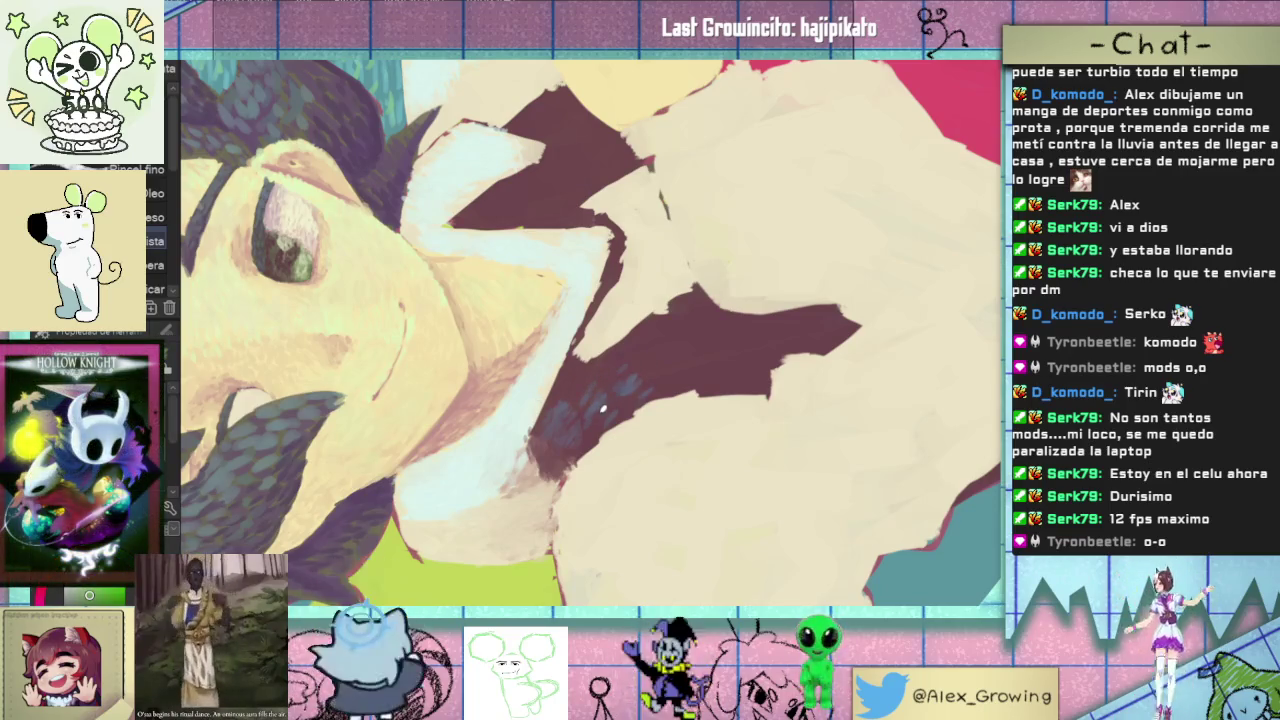
pyautogui.moveTo(598, 410)
pyautogui.mouseDown()
pyautogui.moveTo(605, 375)
pyautogui.moveTo(665, 370)
pyautogui.moveTo(580, 392)
pyautogui.moveTo(675, 335)
pyautogui.mouseUp()
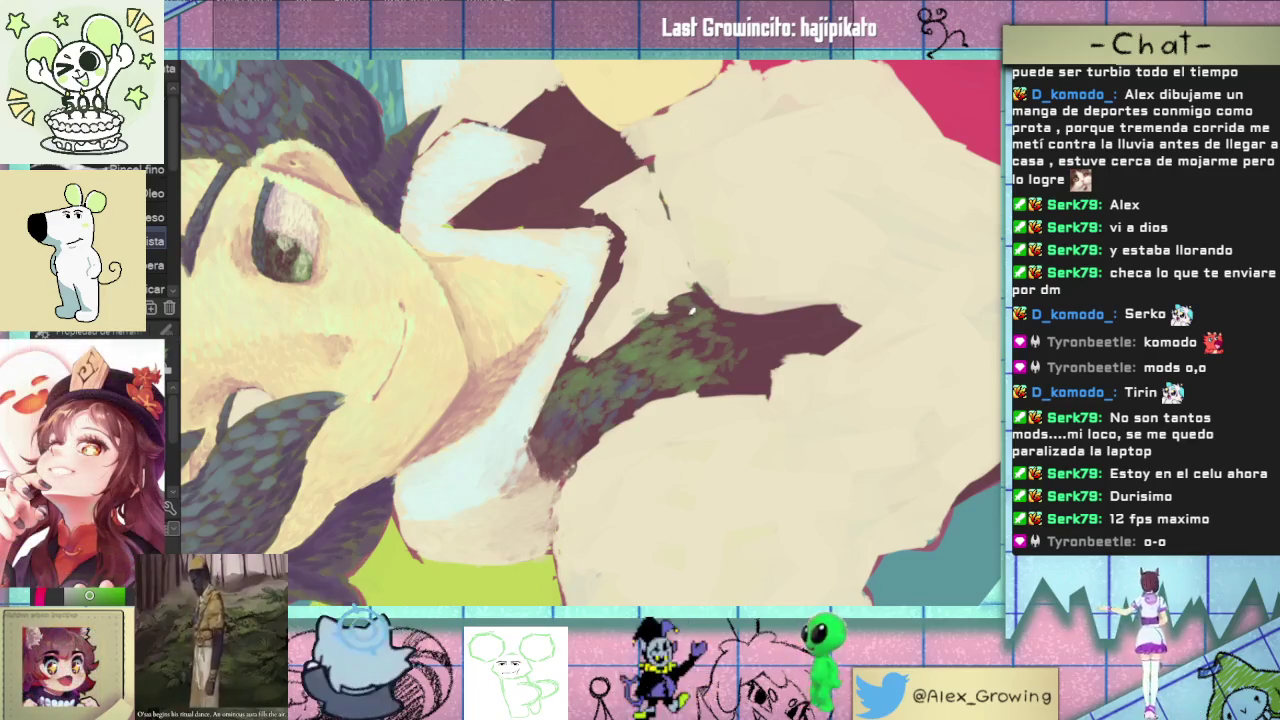
pyautogui.moveTo(645, 340); pyautogui.dragTo(776, 322)
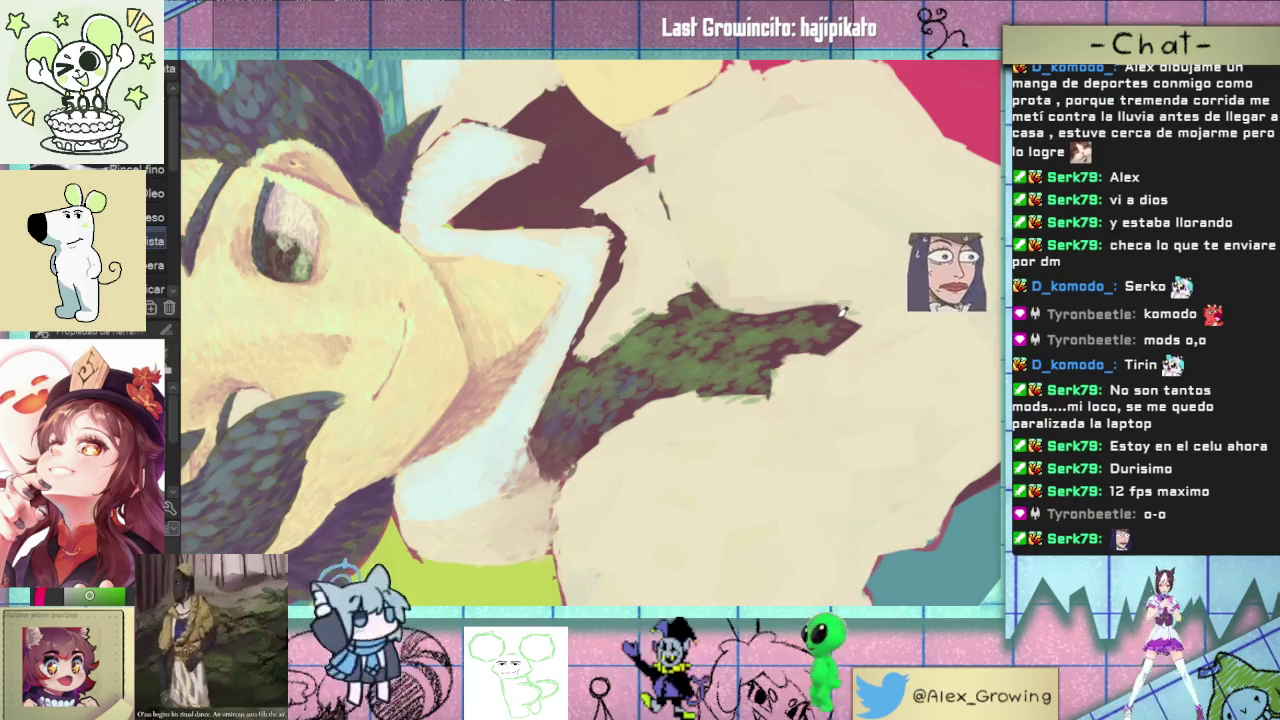
pyautogui.press('^')
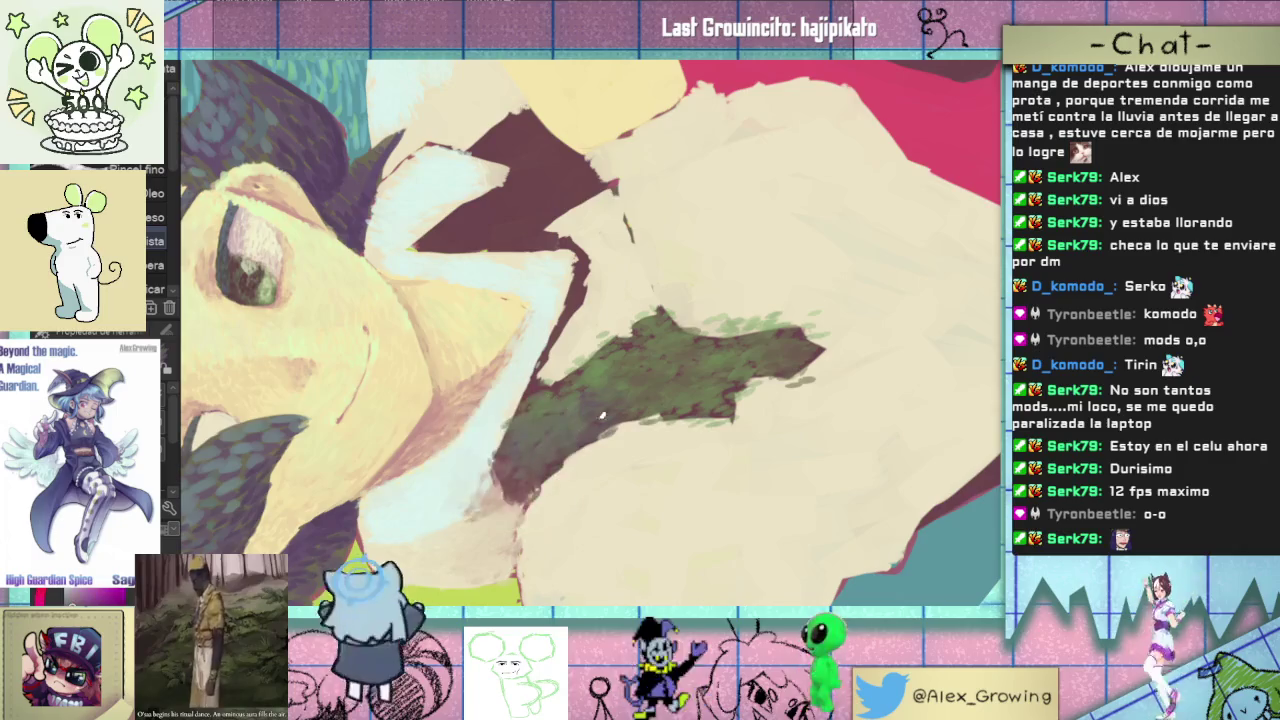
pyautogui.moveTo(527, 447); pyautogui.dragTo(696, 387)
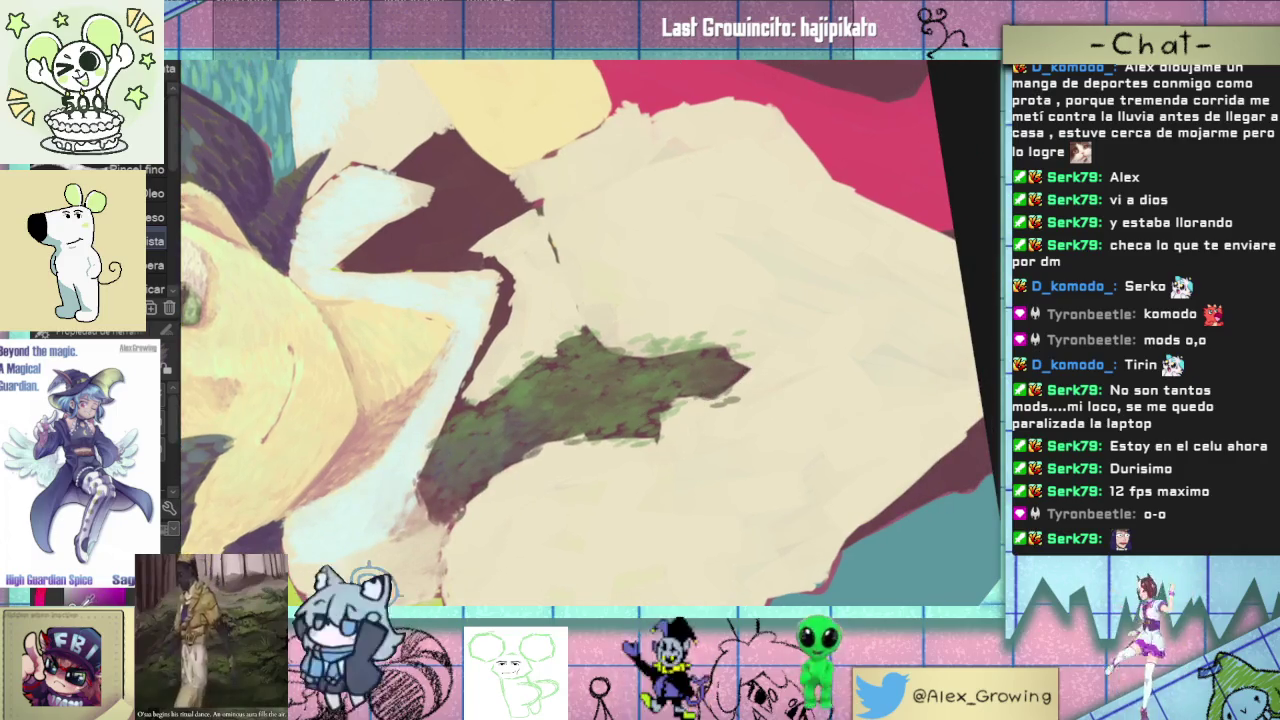
pyautogui.moveTo(611, 425)
pyautogui.mouseDown()
pyautogui.moveTo(622, 408)
pyautogui.moveTo(580, 428)
pyautogui.moveTo(568, 500)
pyautogui.mouseUp()
# - Paint dark brown and maroon over the green patch and the speckles at the wedge tip
pyautogui.moveTo(552, 415)
pyautogui.mouseDown()
pyautogui.moveTo(561, 374)
pyautogui.moveTo(537, 330)
pyautogui.mouseUp()
pyautogui.moveTo(608, 370); pyautogui.dragTo(585, 395)
pyautogui.moveTo(580, 300); pyautogui.dragTo(583, 430)
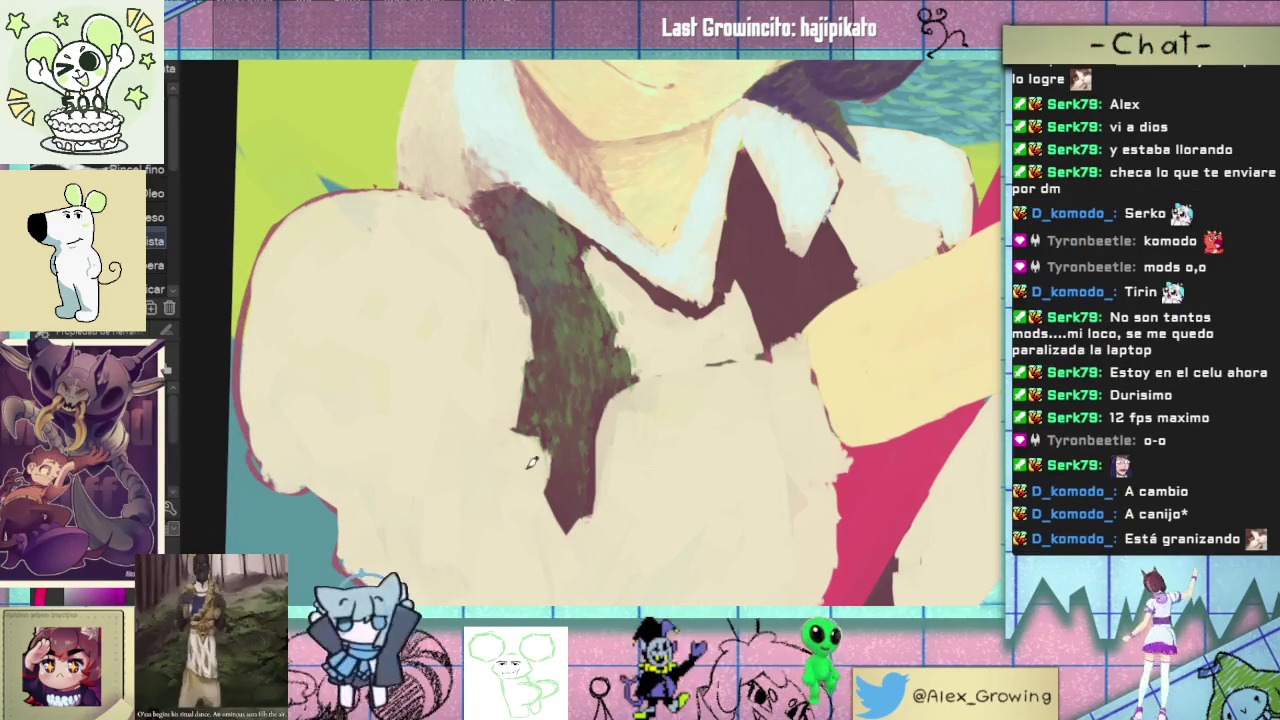
pyautogui.moveTo(545, 470); pyautogui.dragTo(581, 485)
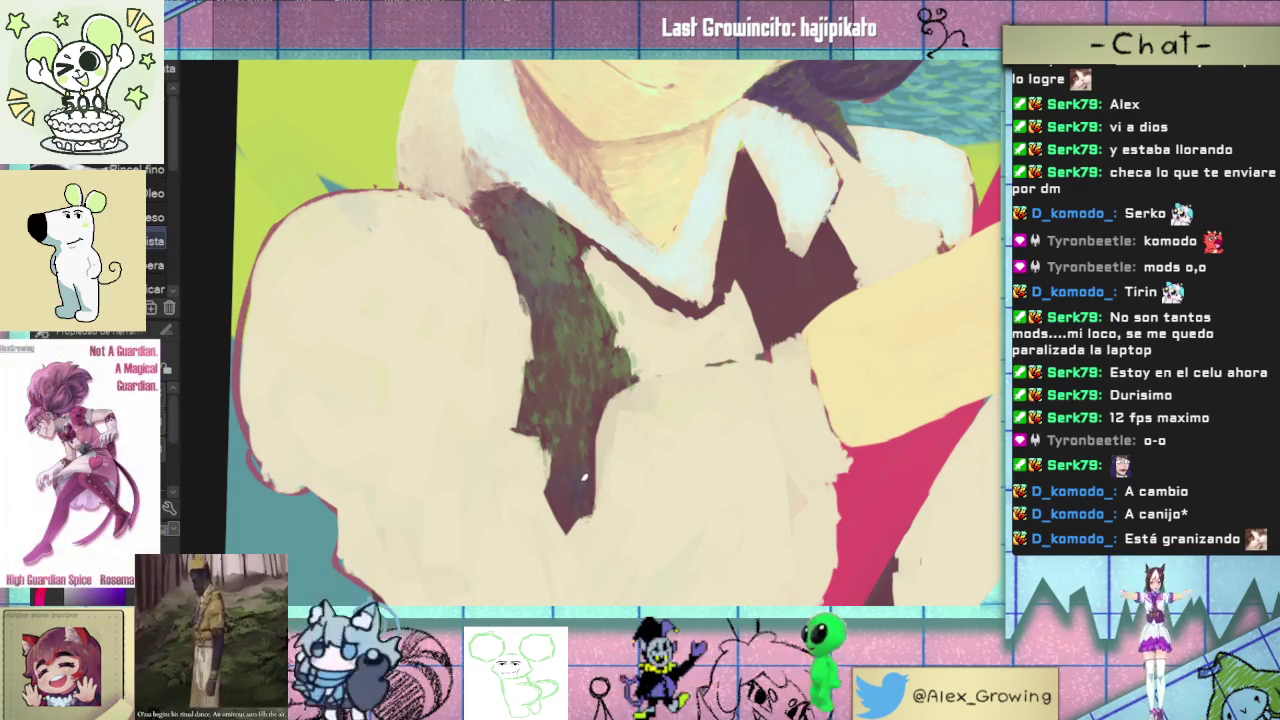
pyautogui.moveTo(567, 425); pyautogui.dragTo(540, 412)
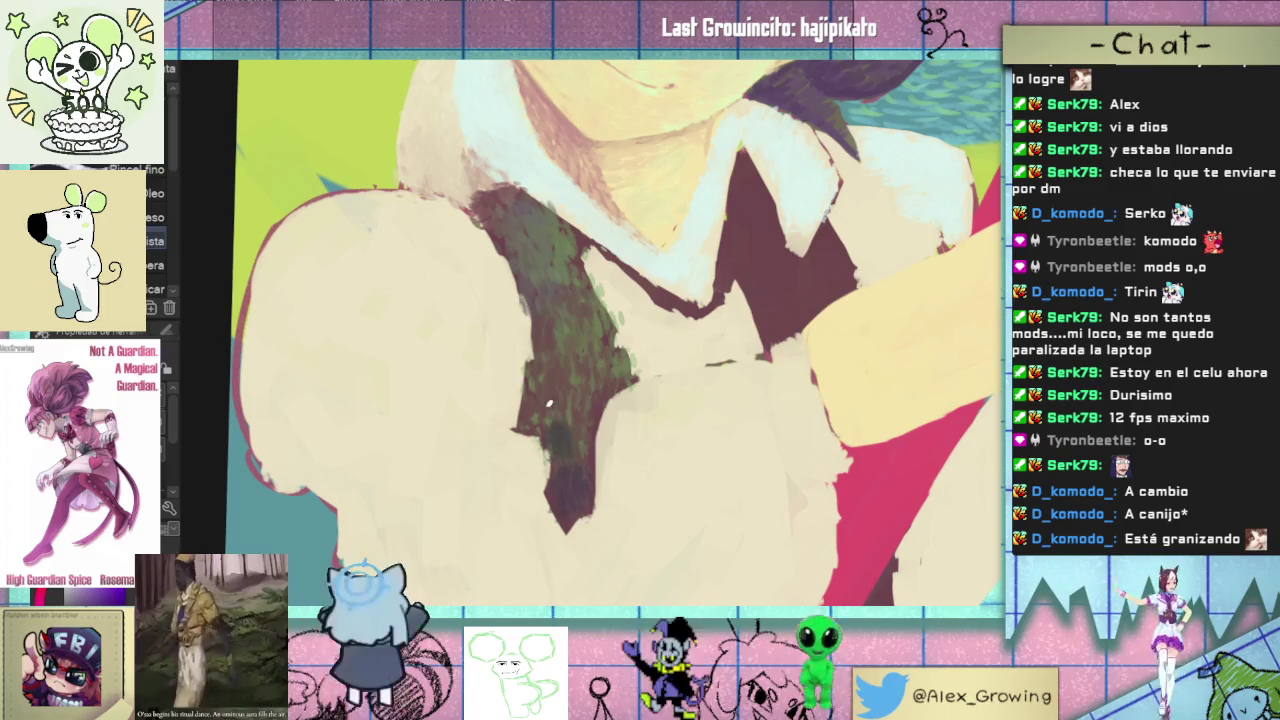
pyautogui.scroll(2, 541, 376)
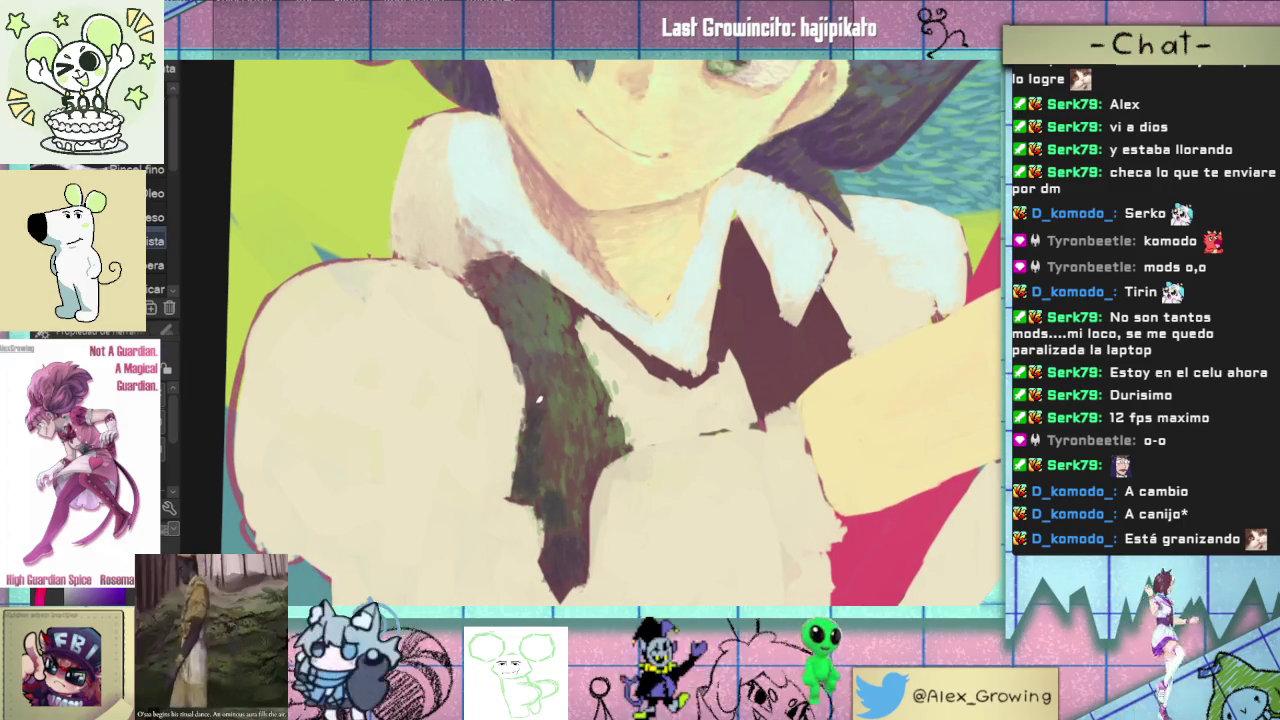
pyautogui.moveTo(556, 420)
pyautogui.mouseDown()
pyautogui.moveTo(545, 495)
pyautogui.moveTo(552, 350)
pyautogui.mouseUp()
pyautogui.scroll(-2, 545, 440)
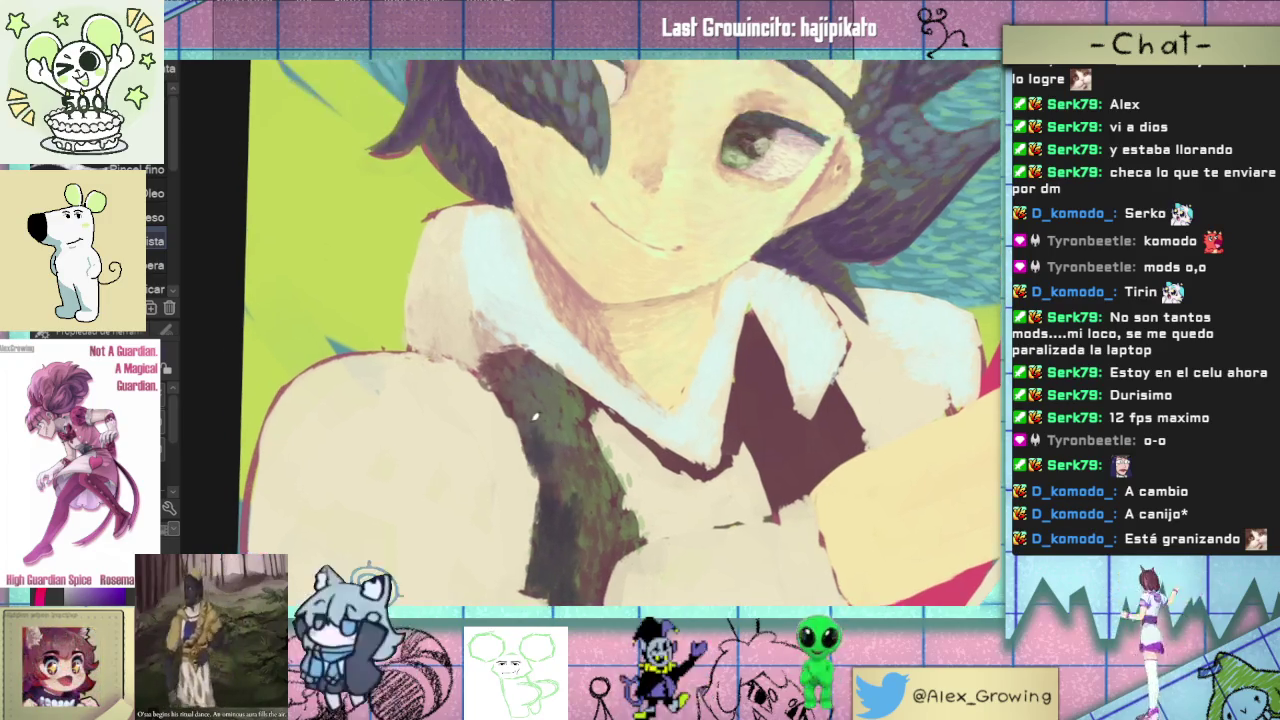
pyautogui.scroll(-2, 567, 438)
pyautogui.scroll(-2, 567, 438)
pyautogui.scroll(2, 570, 437)
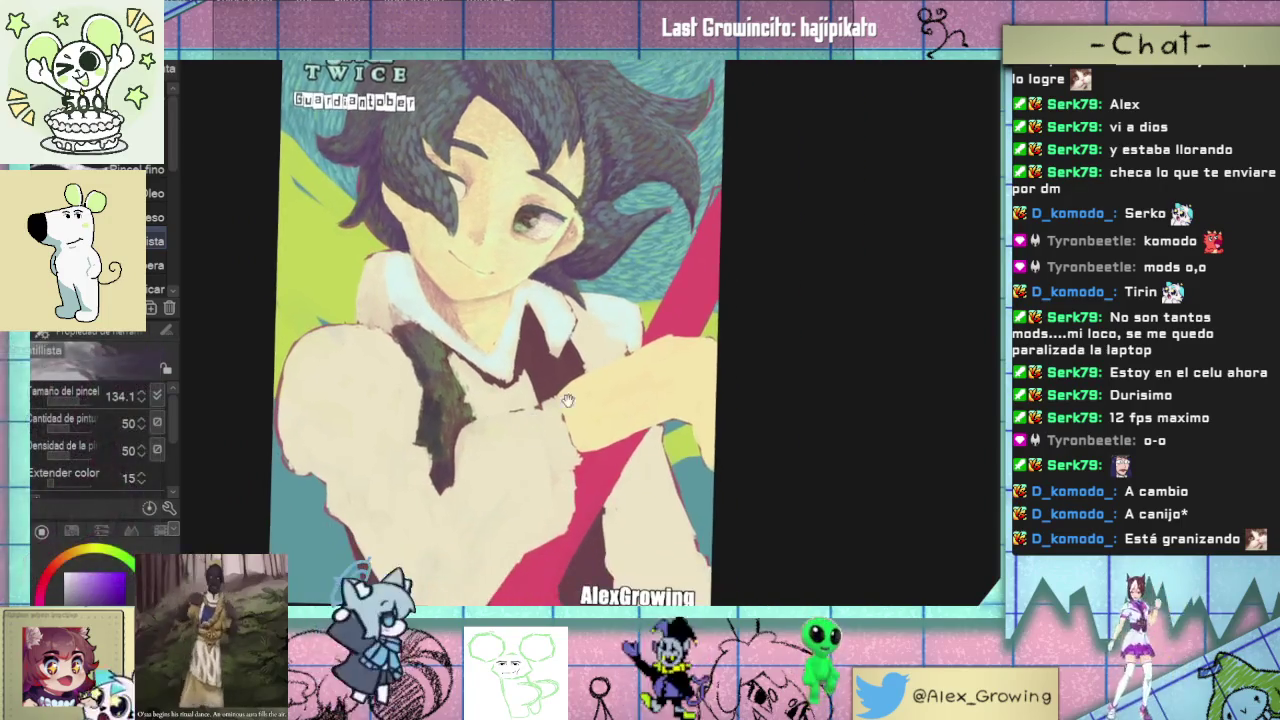
pyautogui.scroll(3, 578, 434)
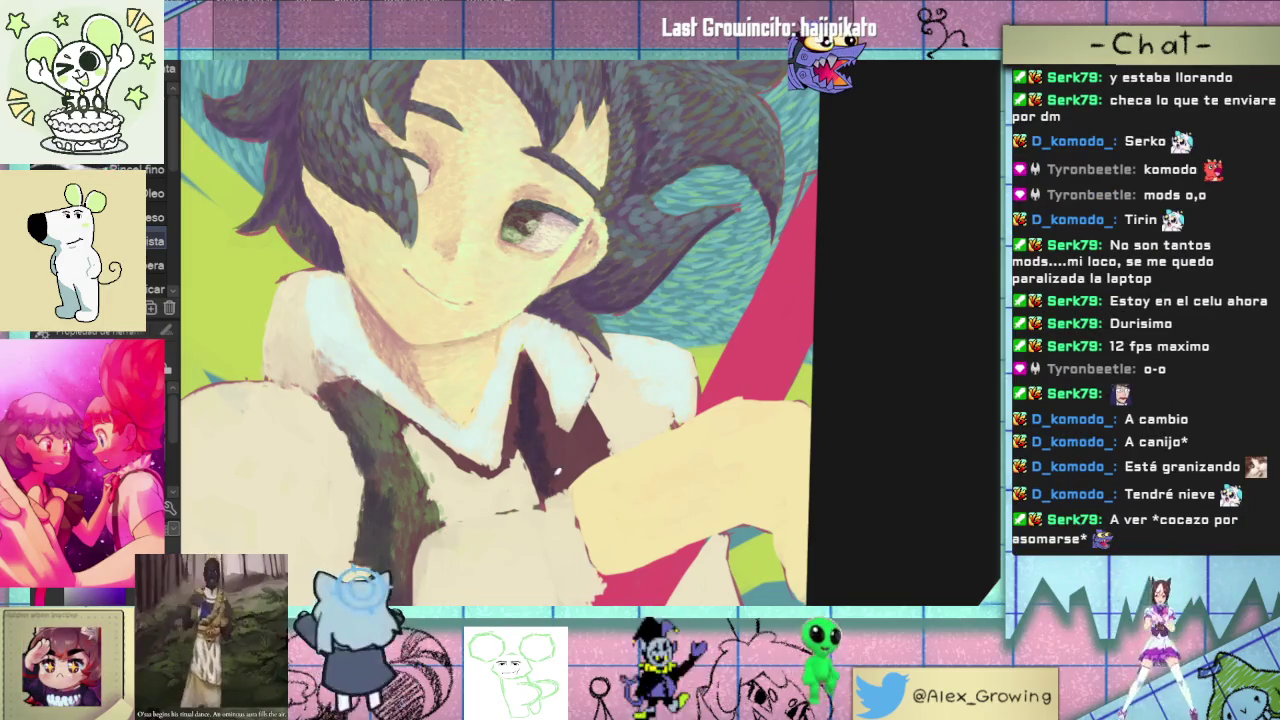
pyautogui.click(571, 464)
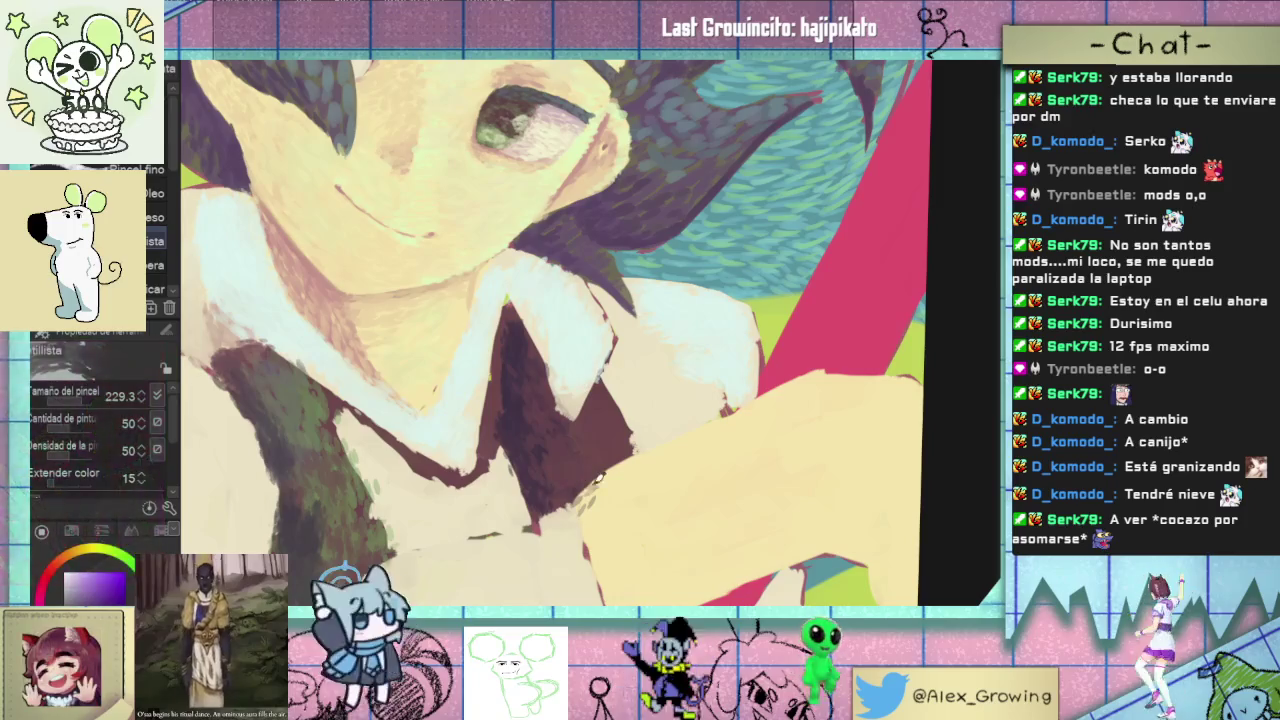
pyautogui.click(558, 346)
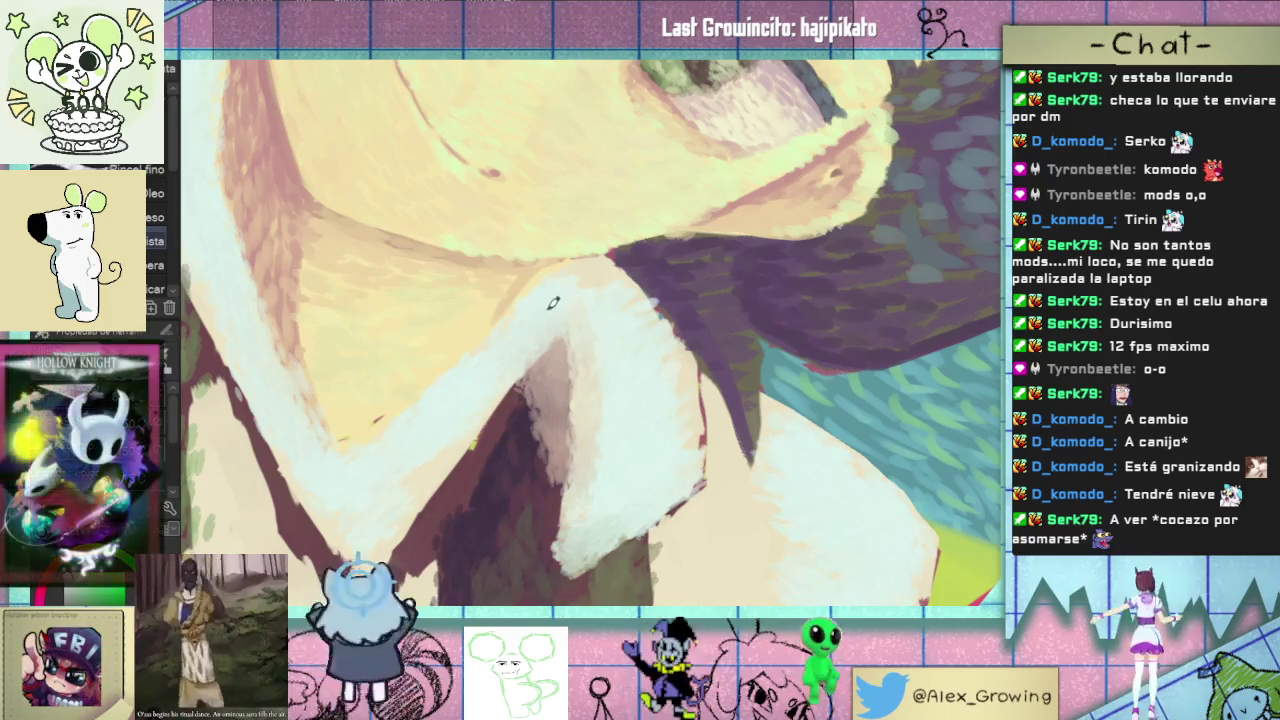
pyautogui.scroll(-5, 553, 302)
pyautogui.scroll(2, 620, 340)
pyautogui.scroll(3, 659, 372)
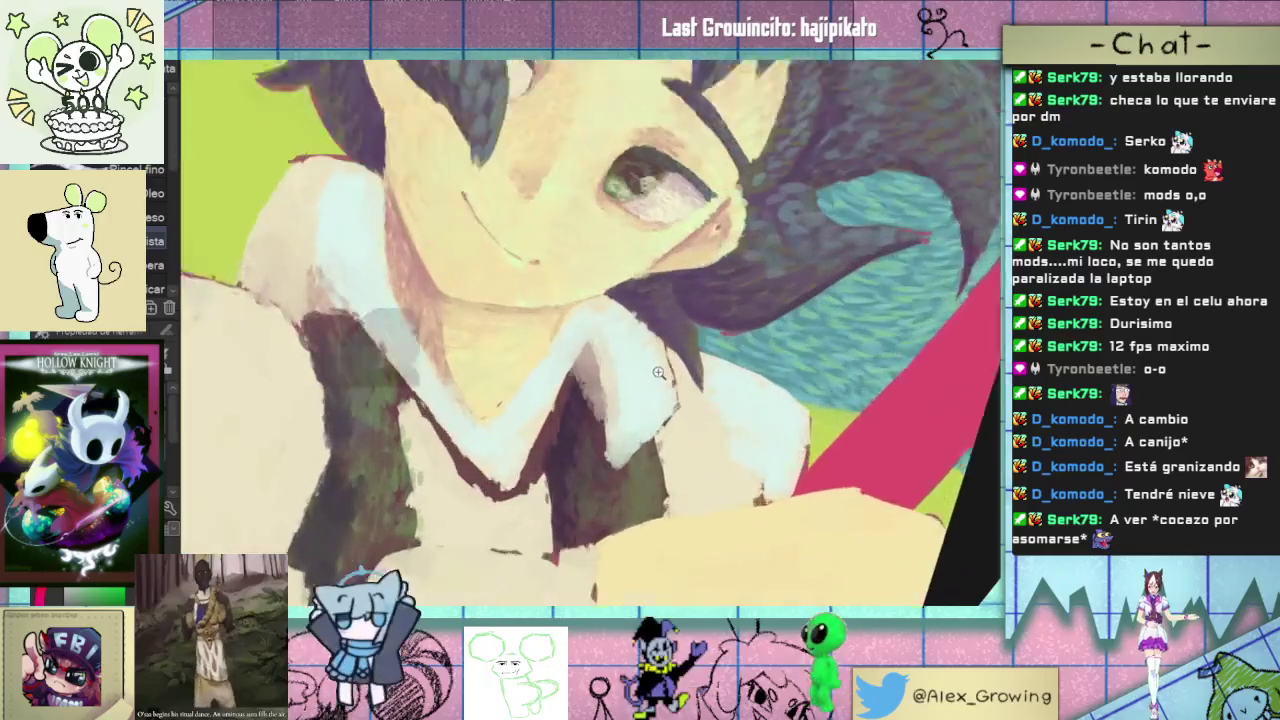
pyautogui.scroll(2, 659, 372)
pyautogui.scroll(-2, 628, 400)
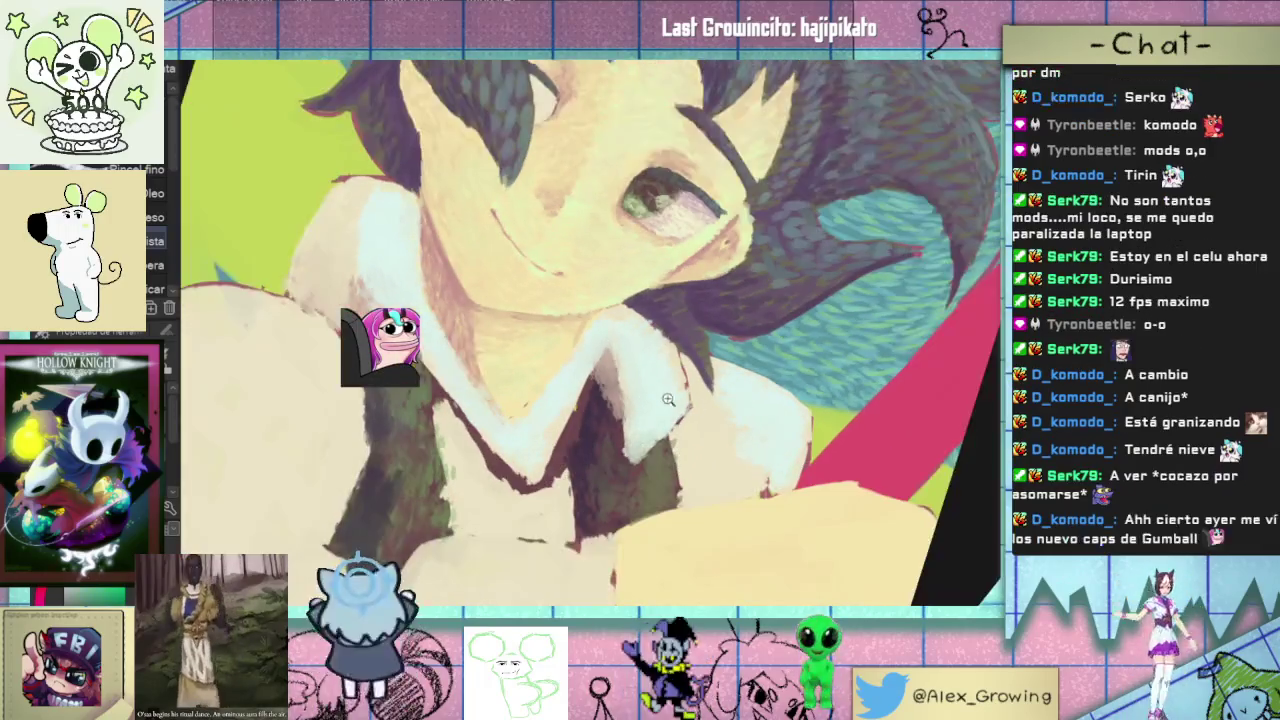
pyautogui.scroll(1, 680, 380)
pyautogui.scroll(1, 714, 360)
pyautogui.scroll(-1, 714, 362)
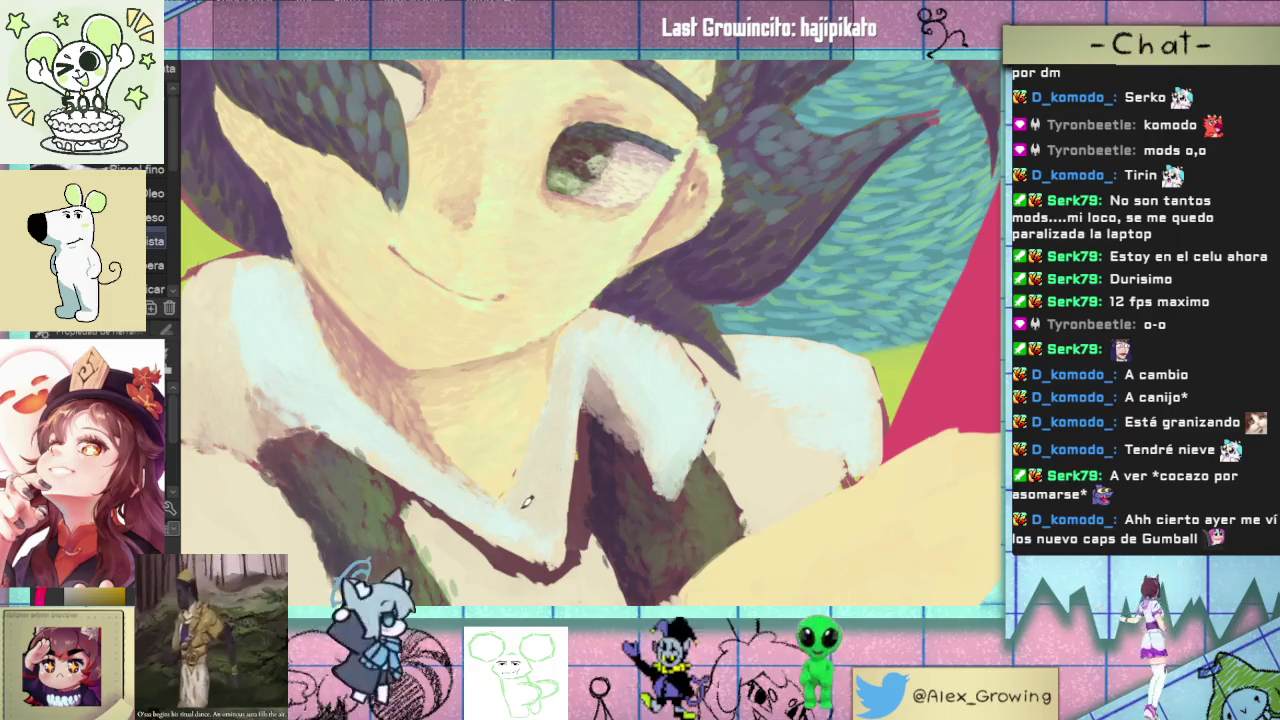
pyautogui.scroll(-2, 549, 497)
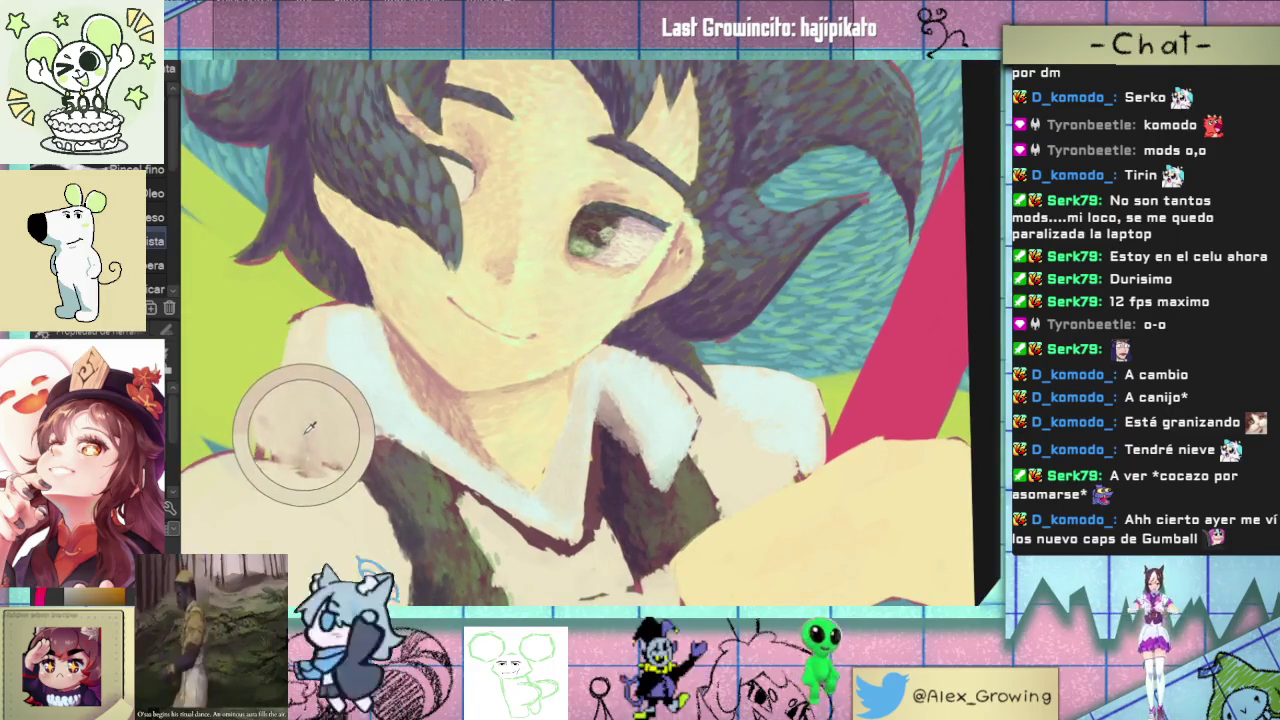
pyautogui.scroll(1, 570, 478)
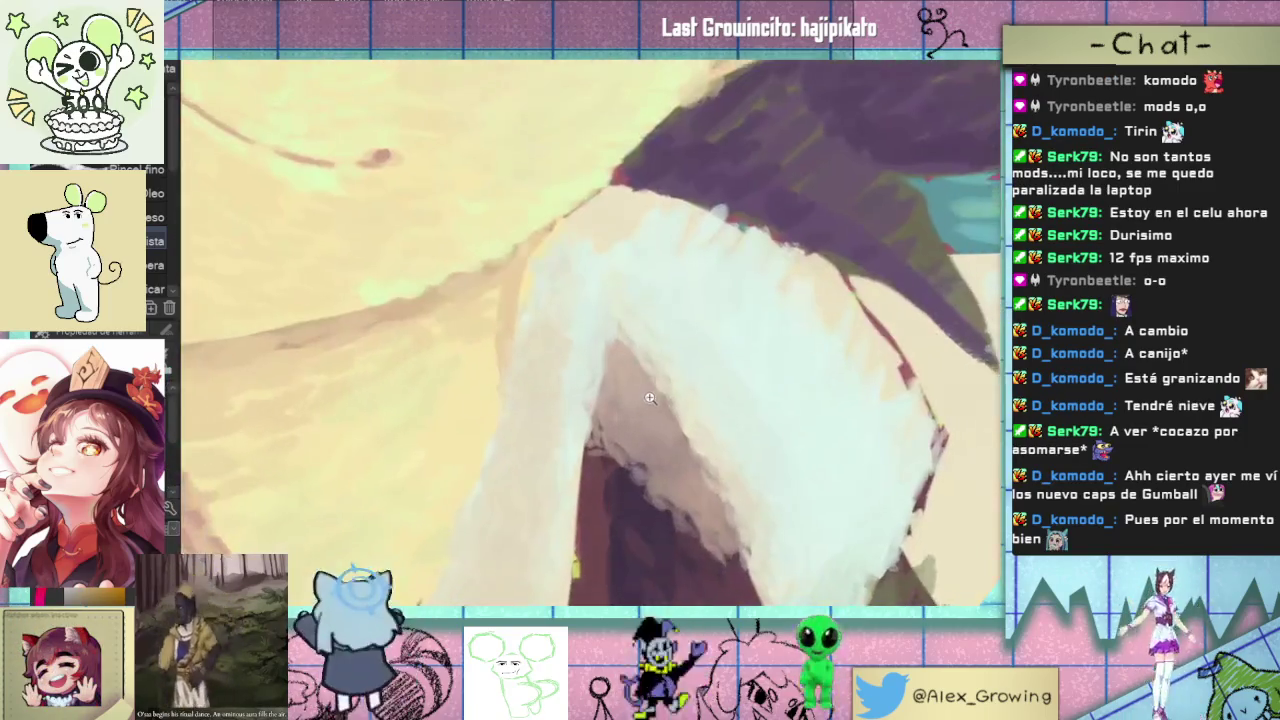
pyautogui.scroll(-4, 586, 478)
pyautogui.scroll(2, 586, 478)
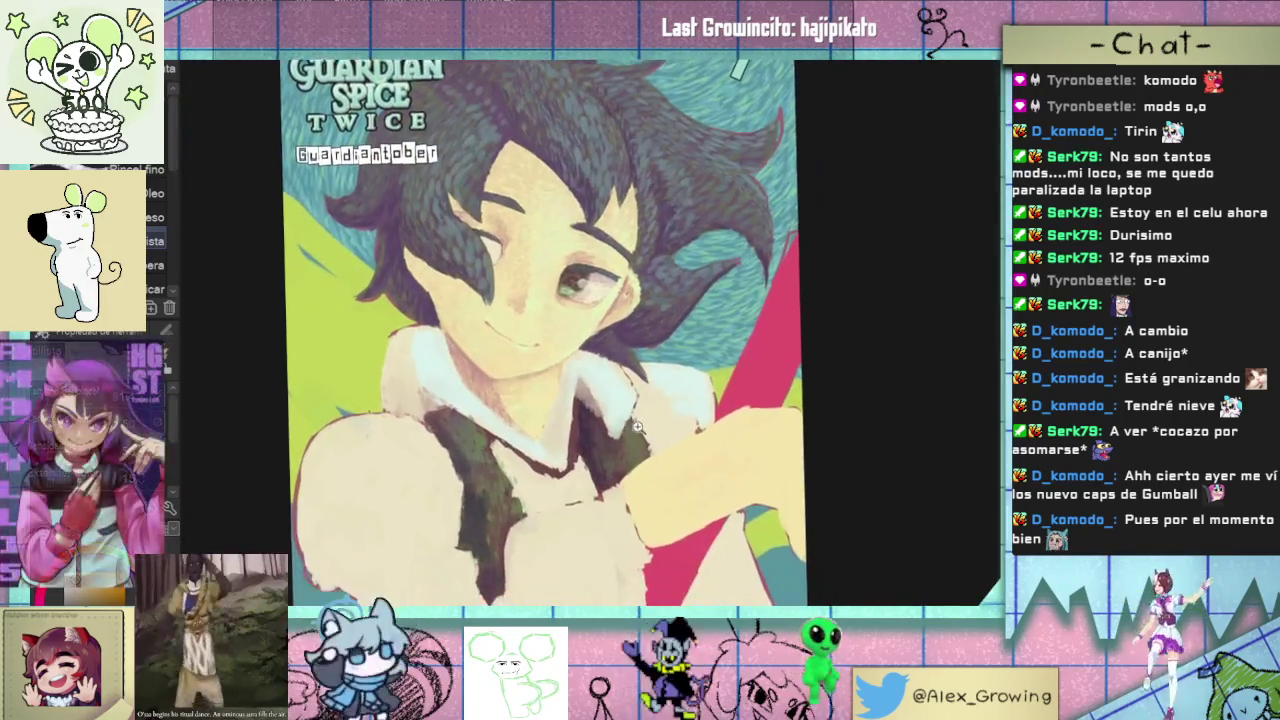
pyautogui.scroll(-5, 590, 470)
pyautogui.scroll(4, 600, 465)
pyautogui.scroll(-1, 612, 458)
pyautogui.scroll(3, 612, 458)
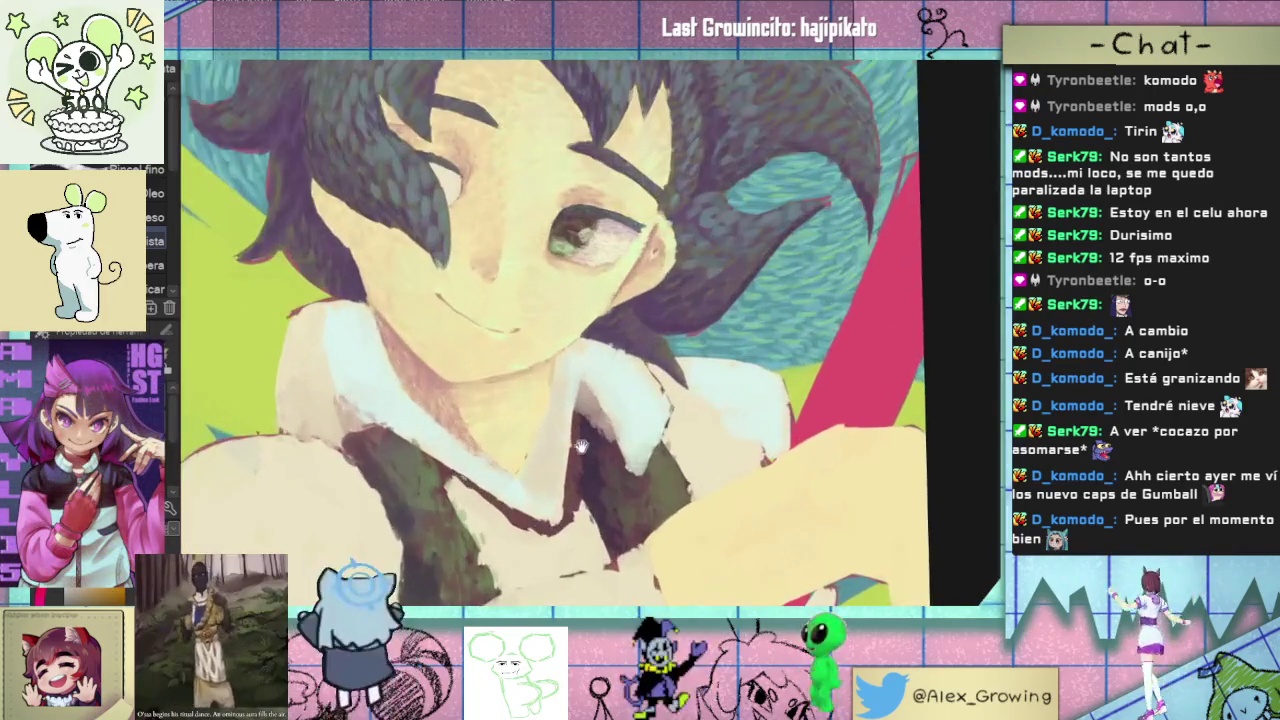
pyautogui.scroll(1, 580, 500)
pyautogui.scroll(2, 572, 522)
pyautogui.moveTo(572, 522); pyautogui.dragTo(470, 408)
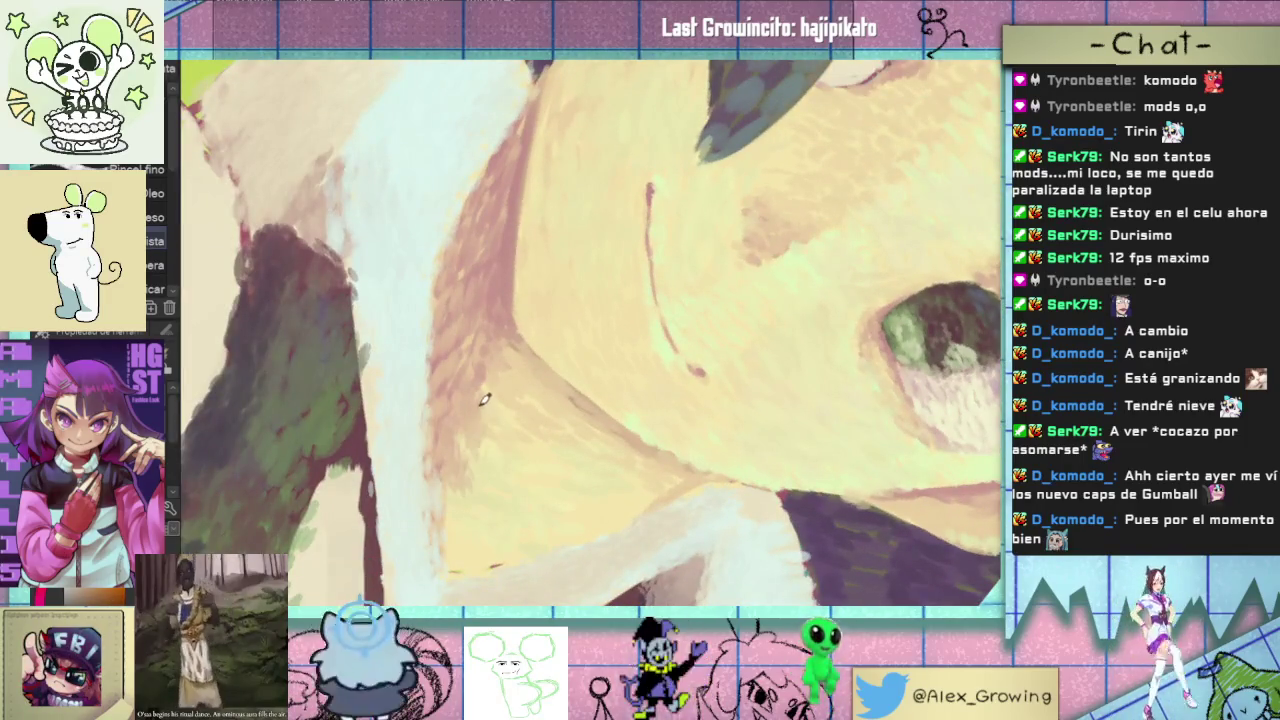
pyautogui.moveTo(507, 348); pyautogui.dragTo(504, 361)
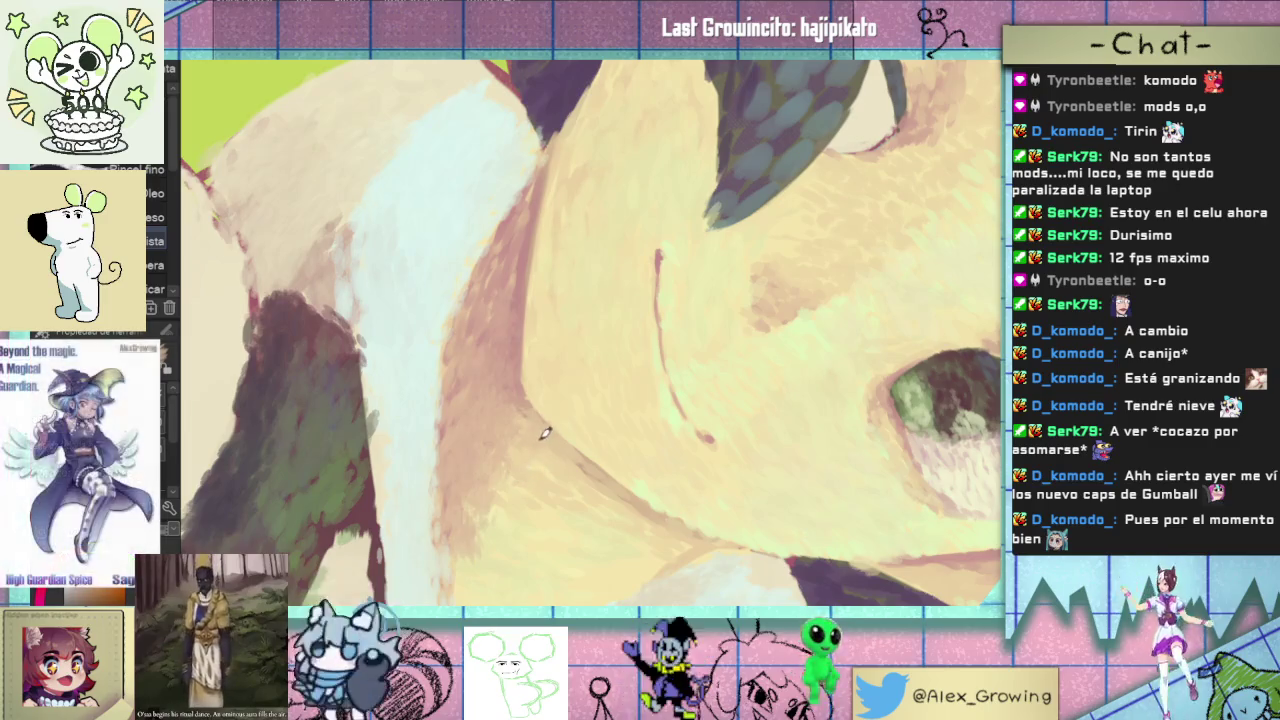
pyautogui.scroll(-3, 573, 467)
# - Shade the cream skin beside the boy's hair with soft brownish oil-brush strokes
pyautogui.scroll(-2, 590, 450)
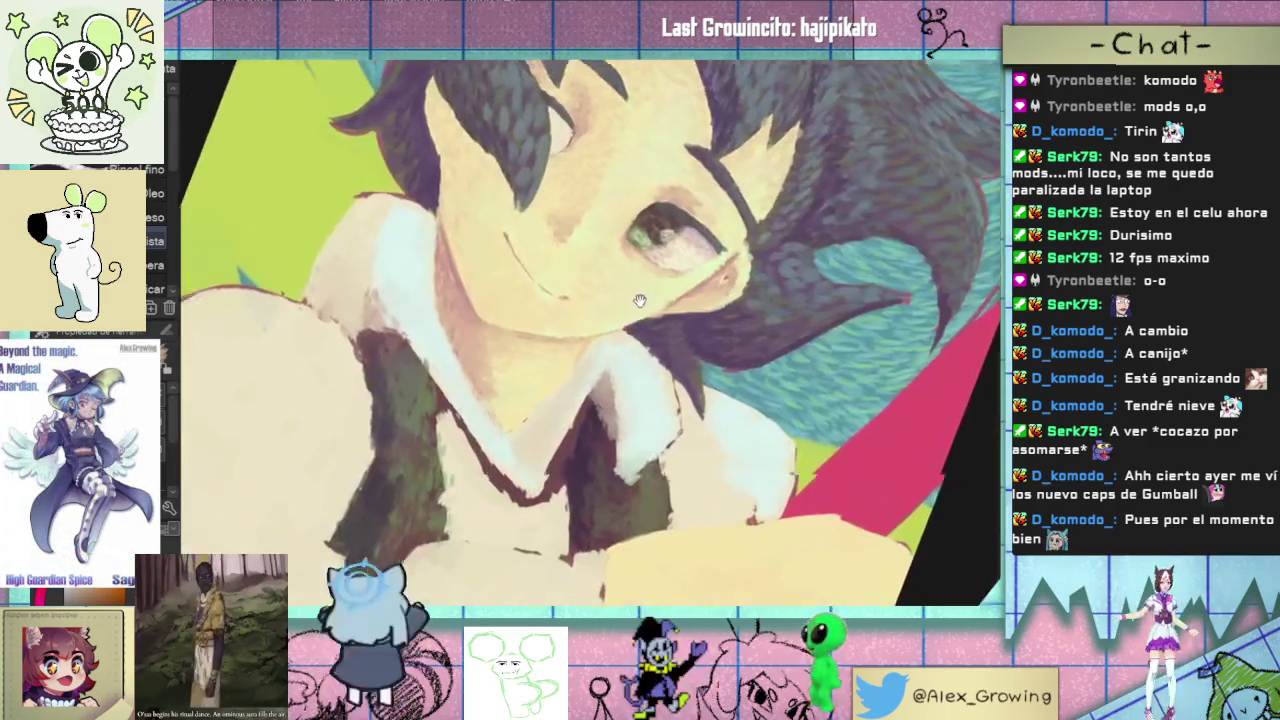
pyautogui.scroll(-2, 620, 420)
pyautogui.scroll(-1, 648, 396)
pyautogui.moveTo(648, 396); pyautogui.dragTo(570, 403)
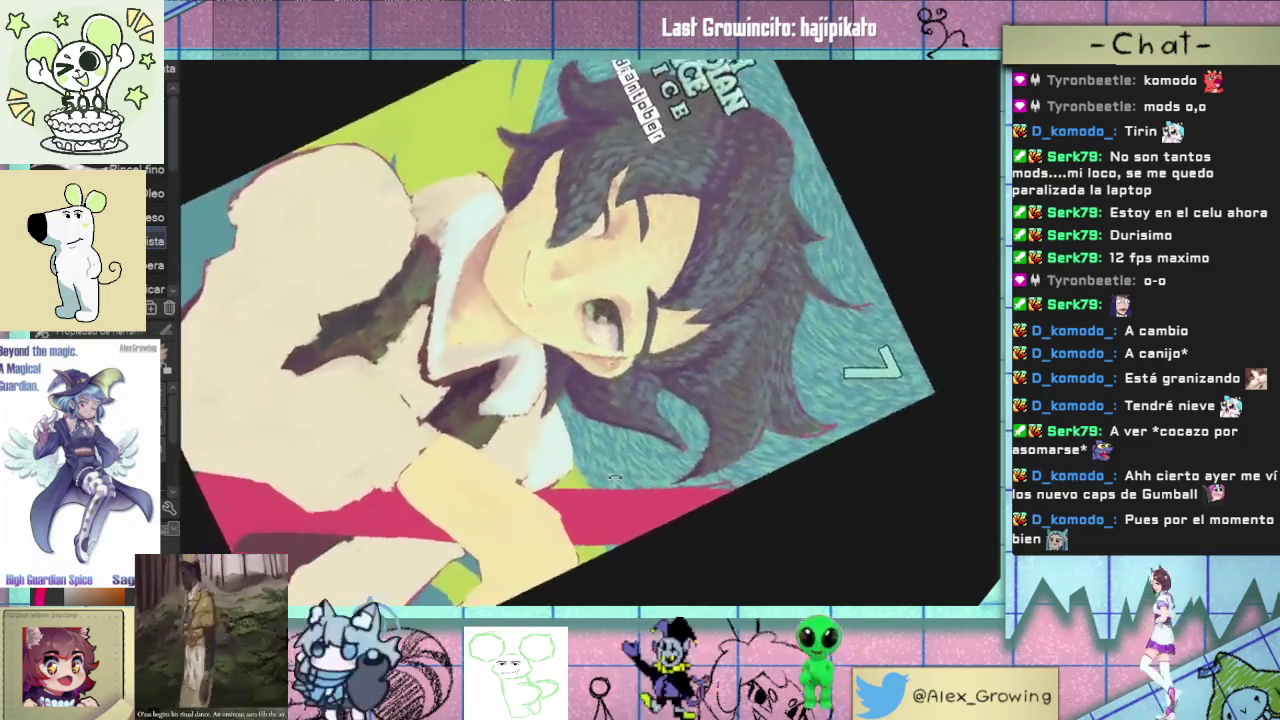
pyautogui.scroll(5, 570, 403)
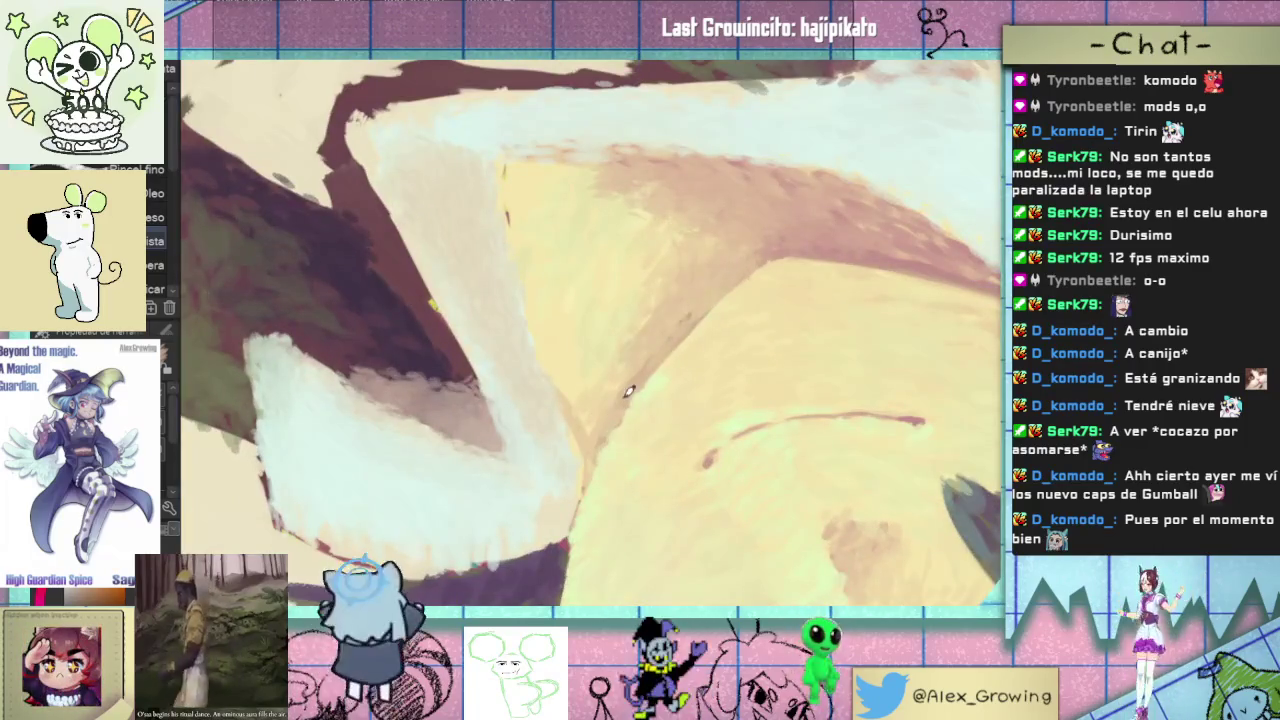
pyautogui.scroll(-5, 708, 297)
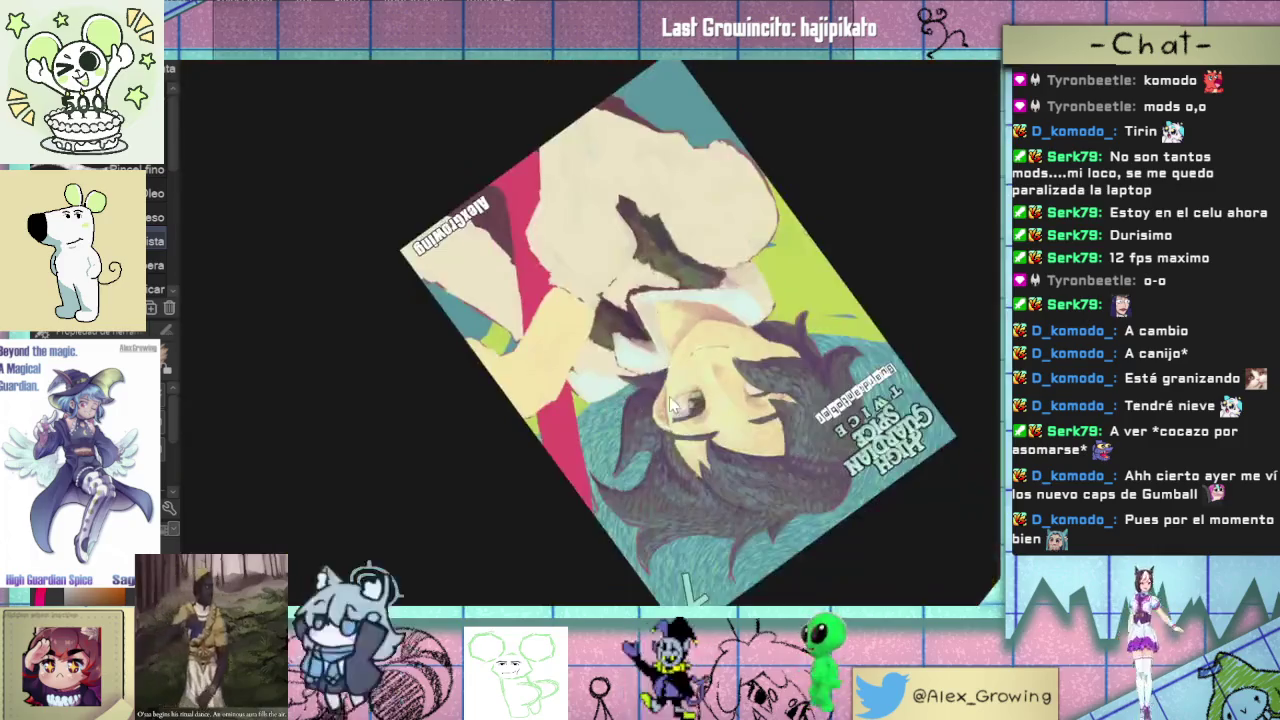
pyautogui.moveTo(708, 297); pyautogui.dragTo(513, 388)
pyautogui.scroll(5, 513, 388)
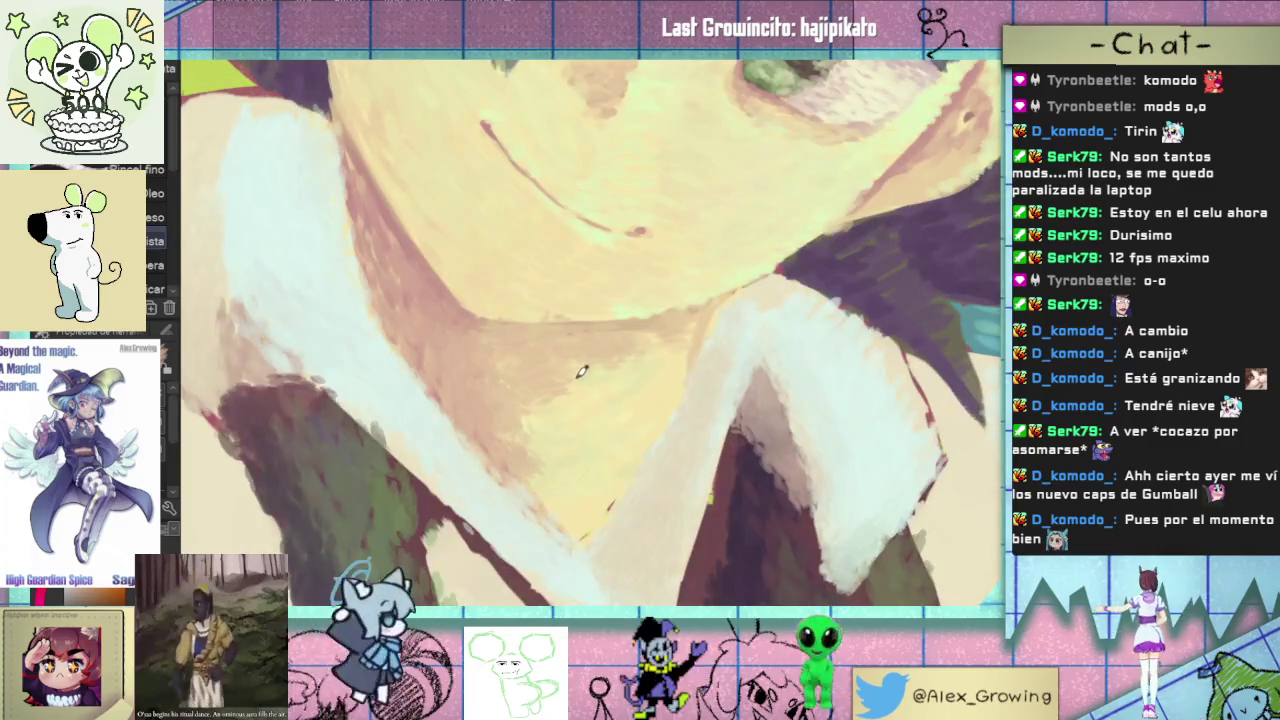
pyautogui.scroll(-5, 662, 357)
pyautogui.scroll(2, 540, 385)
pyautogui.scroll(3, 538, 385)
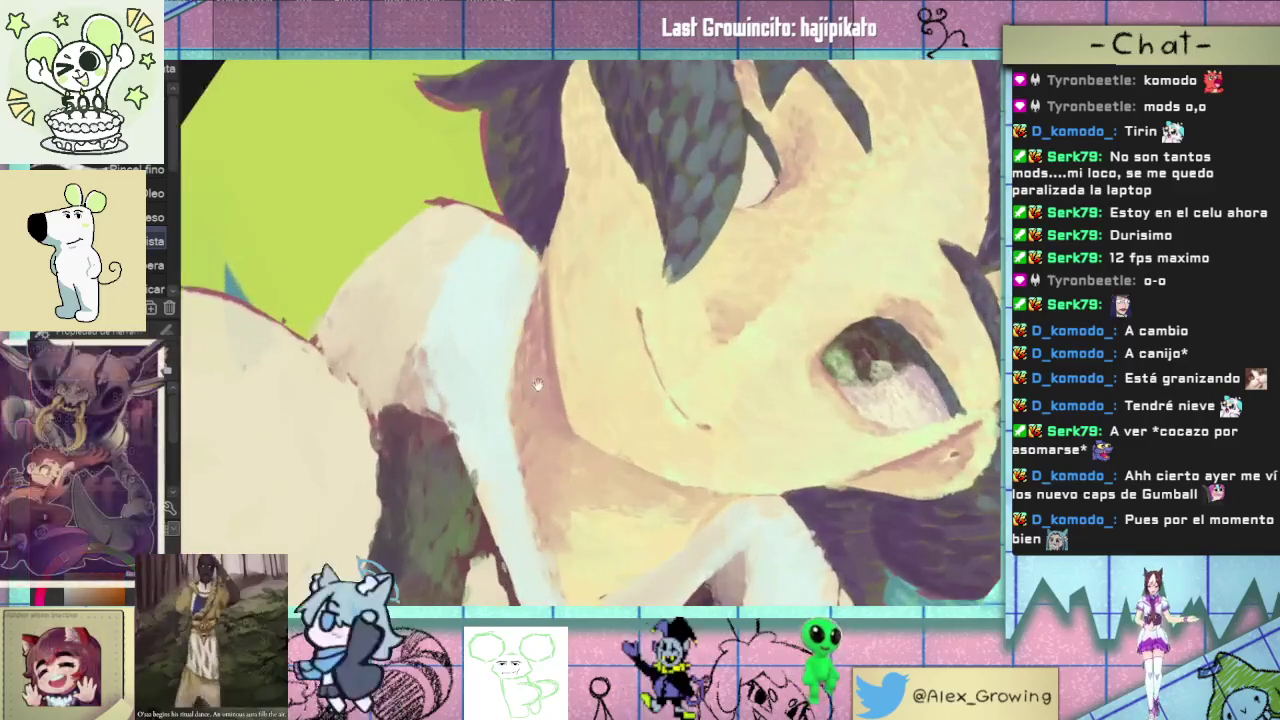
pyautogui.scroll(-1, 537, 385)
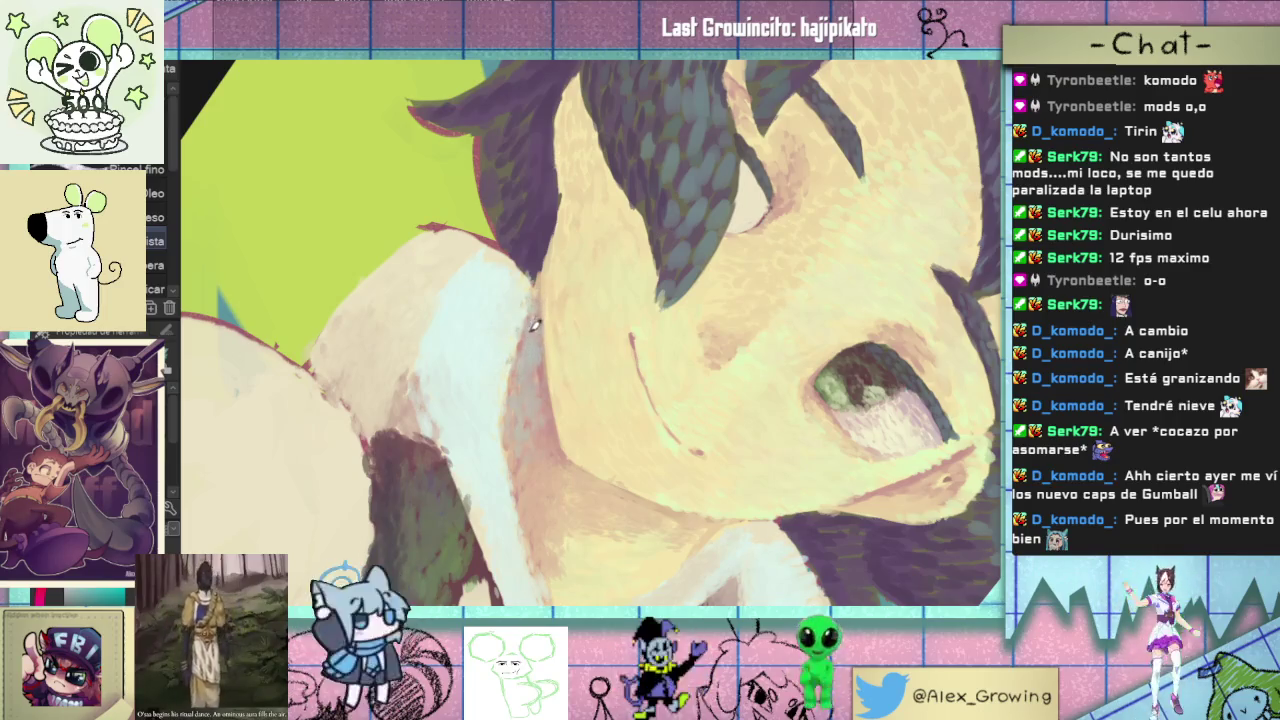
pyautogui.scroll(-5, 535, 325)
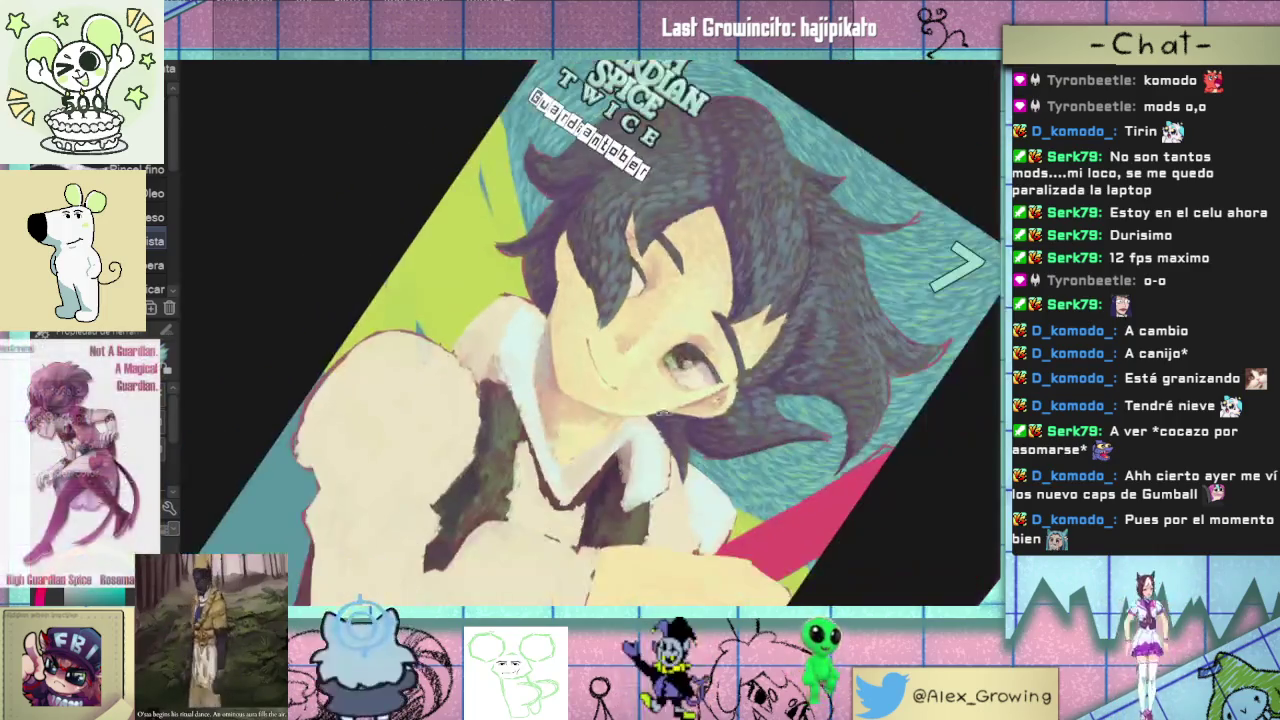
pyautogui.scroll(4, 663, 412)
pyautogui.scroll(-3, 548, 444)
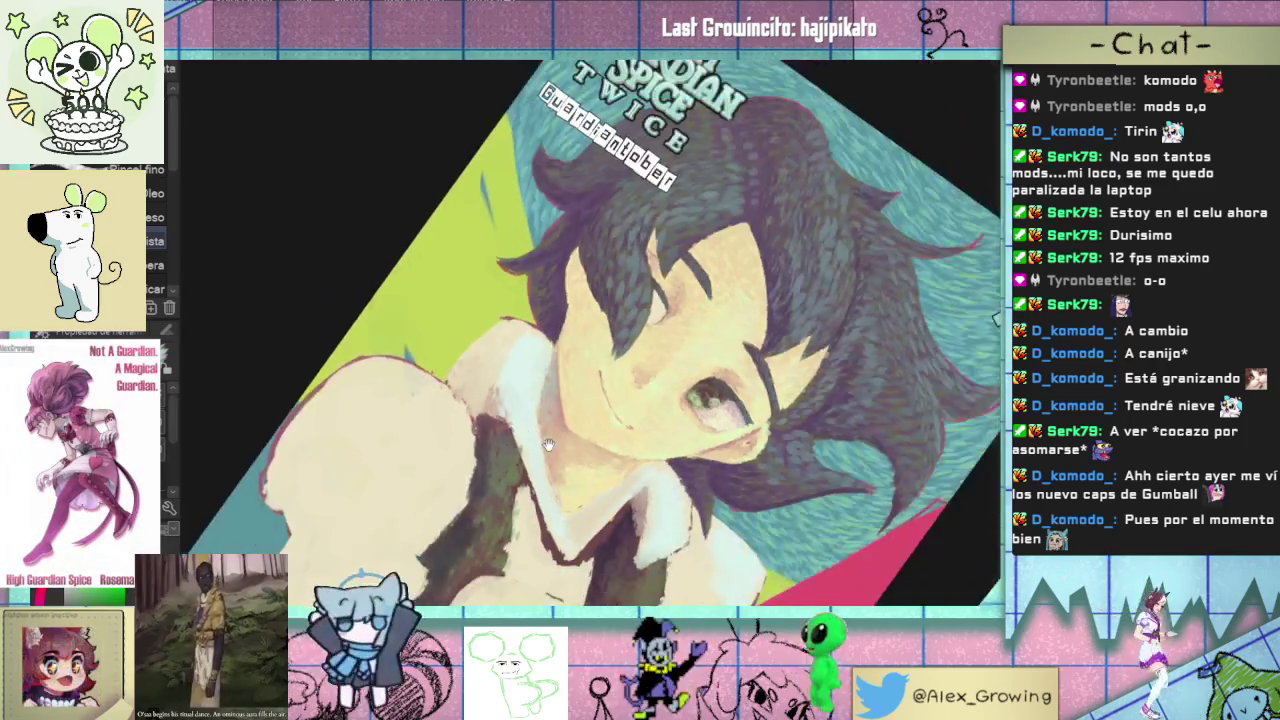
pyautogui.moveTo(548, 444); pyautogui.dragTo(583, 343)
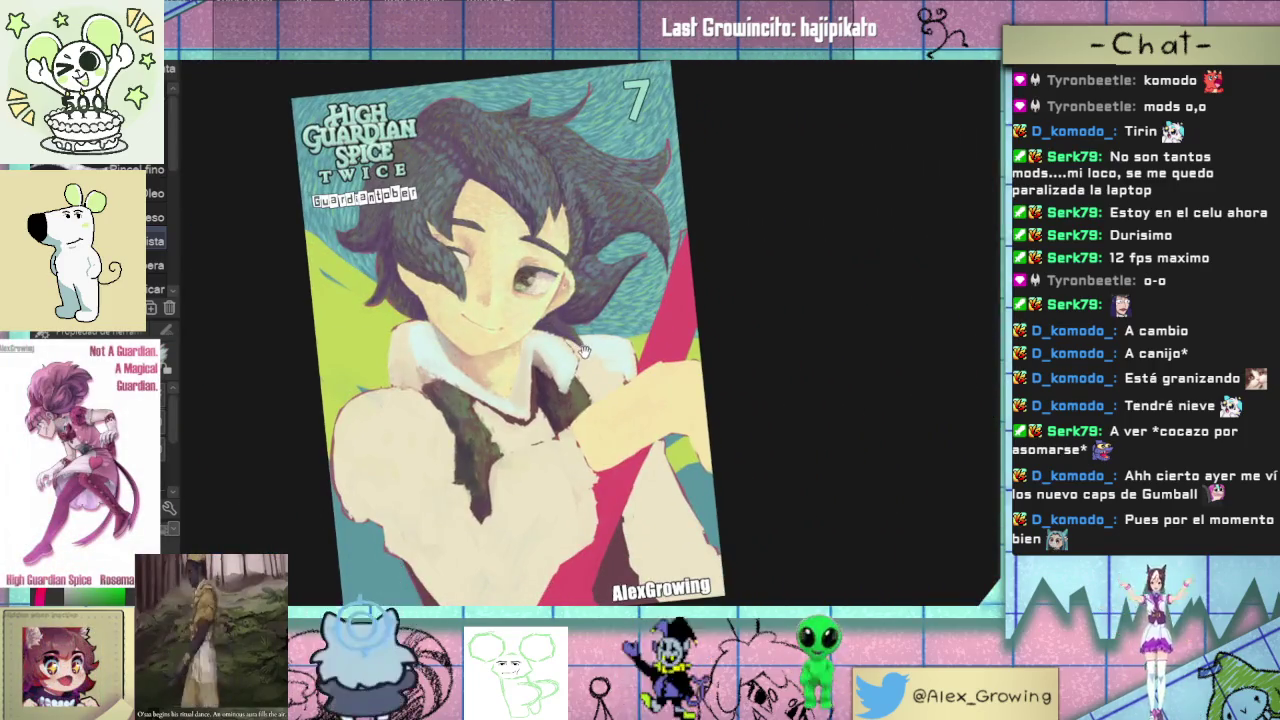
pyautogui.scroll(-2, 583, 350)
pyautogui.scroll(5, 600, 395)
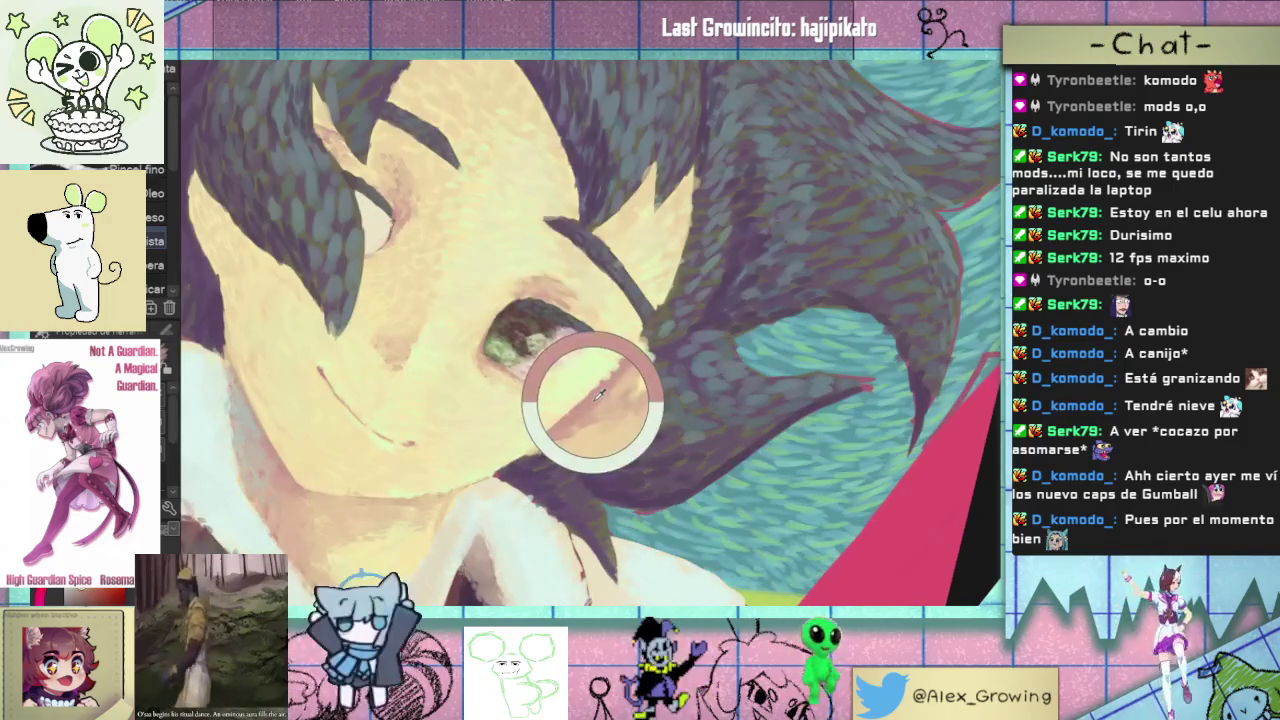
pyautogui.moveTo(600, 395); pyautogui.dragTo(586, 371)
pyautogui.scroll(-3, 586, 371)
pyautogui.scroll(4, 563, 436)
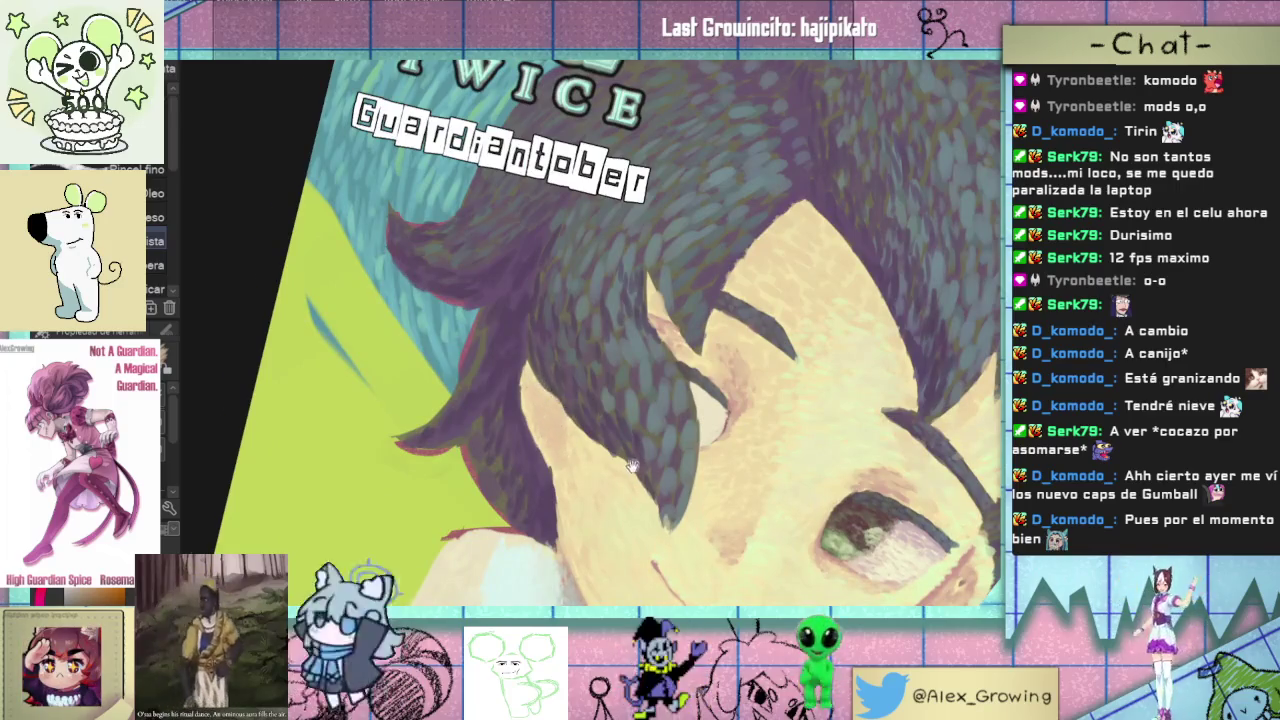
pyautogui.moveTo(632, 466); pyautogui.dragTo(544, 307)
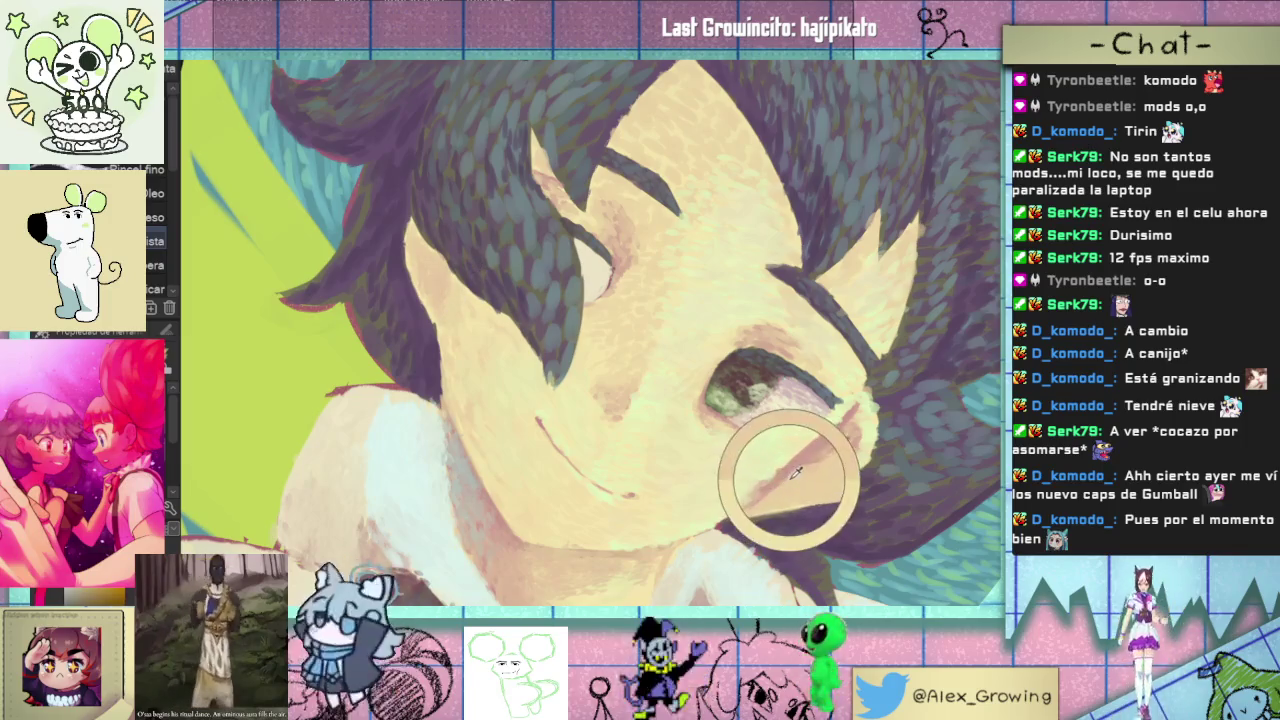
pyautogui.scroll(3, 790, 460)
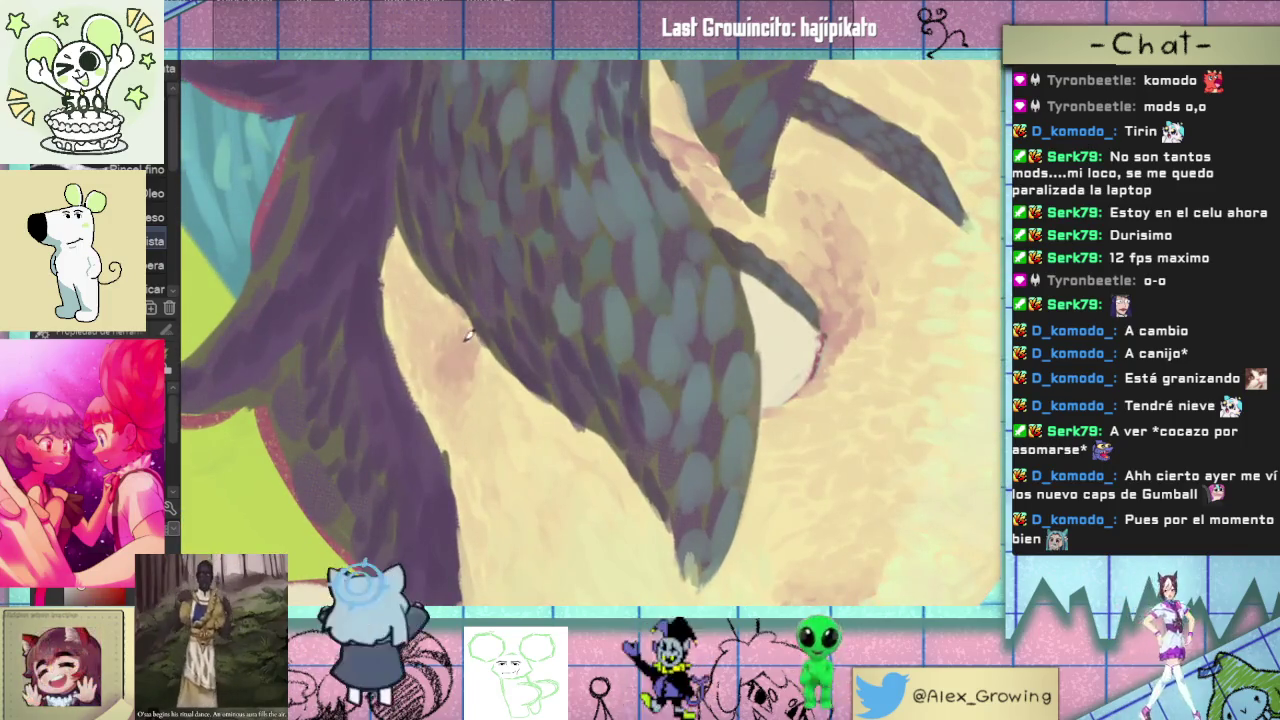
pyautogui.moveTo(460, 357); pyautogui.dragTo(457, 387)
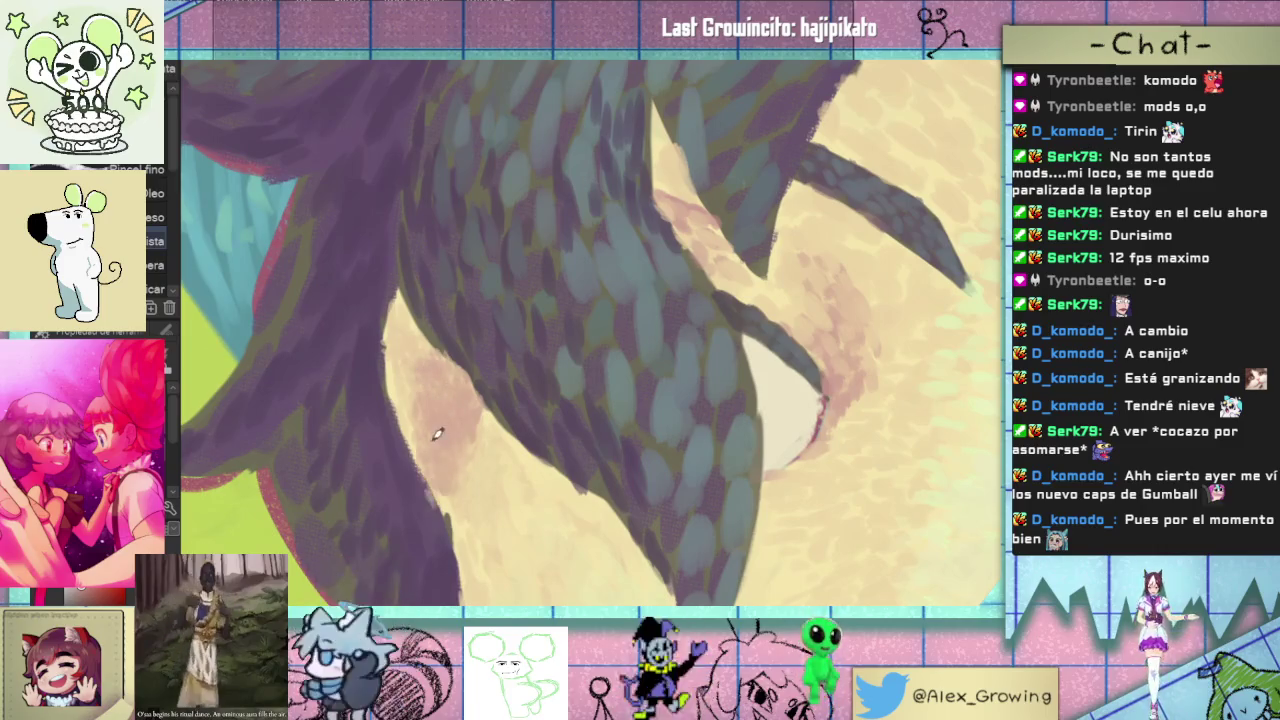
pyautogui.moveTo(437, 433); pyautogui.dragTo(408, 350)
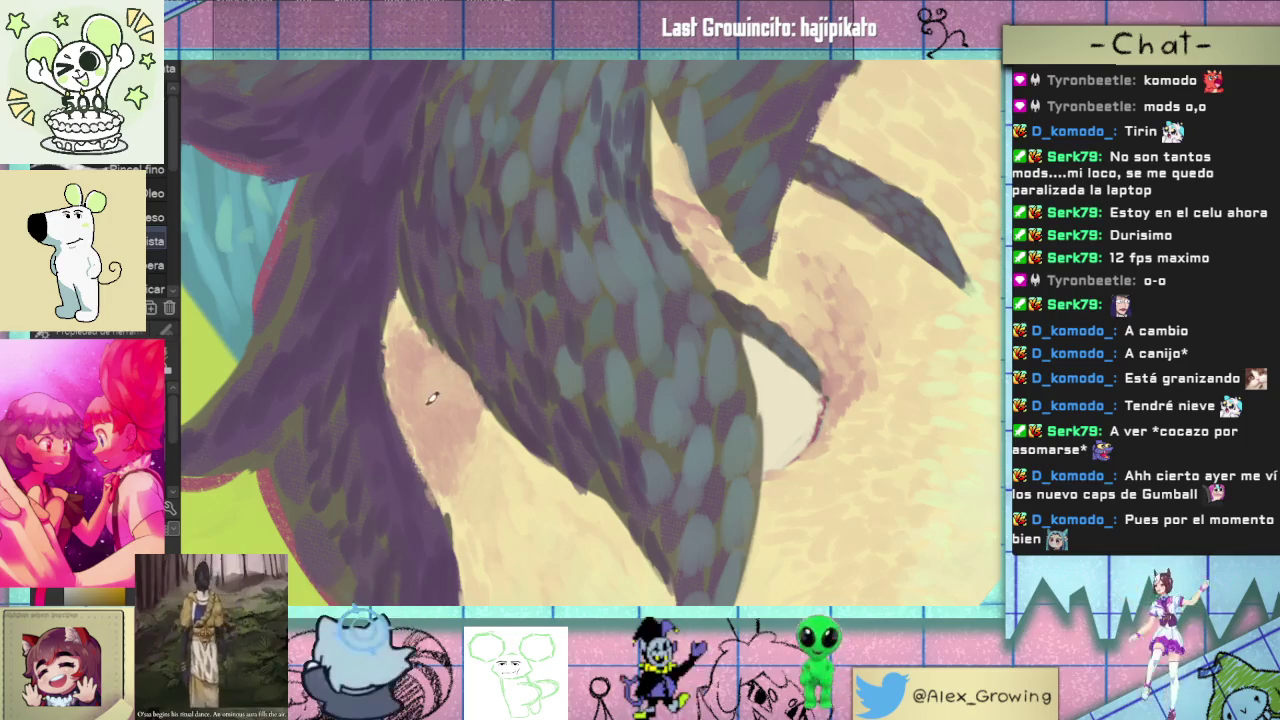
# - Spread skin colour over the hair's edge near the boy's eye
pyautogui.scroll(-3, 497, 456)
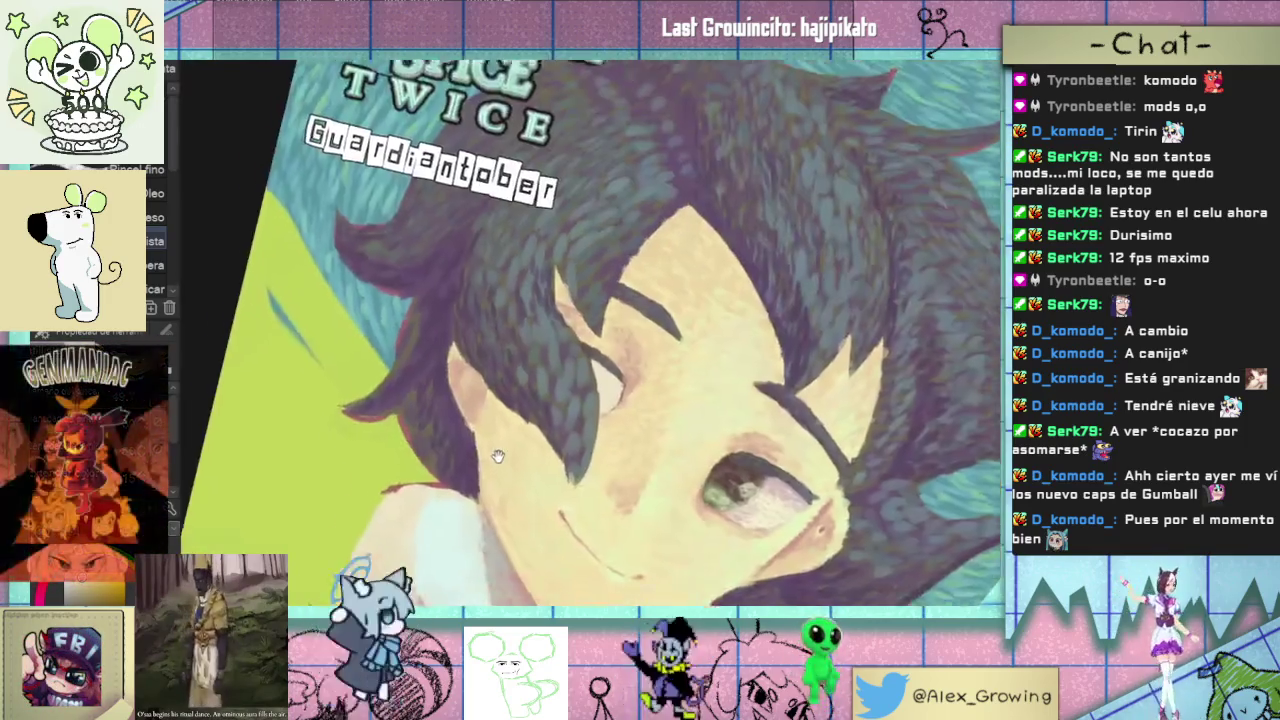
pyautogui.scroll(3, 497, 456)
pyautogui.scroll(-4, 458, 331)
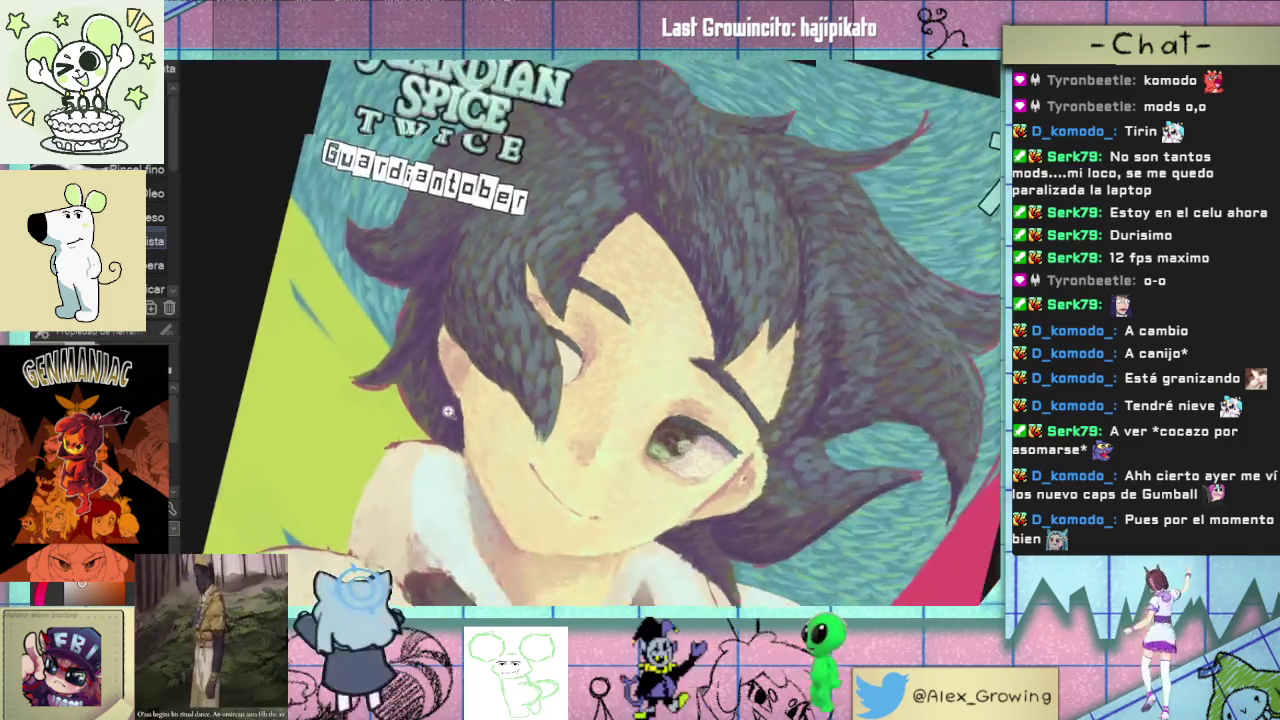
pyautogui.scroll(3, 436, 337)
pyautogui.scroll(3, 438, 340)
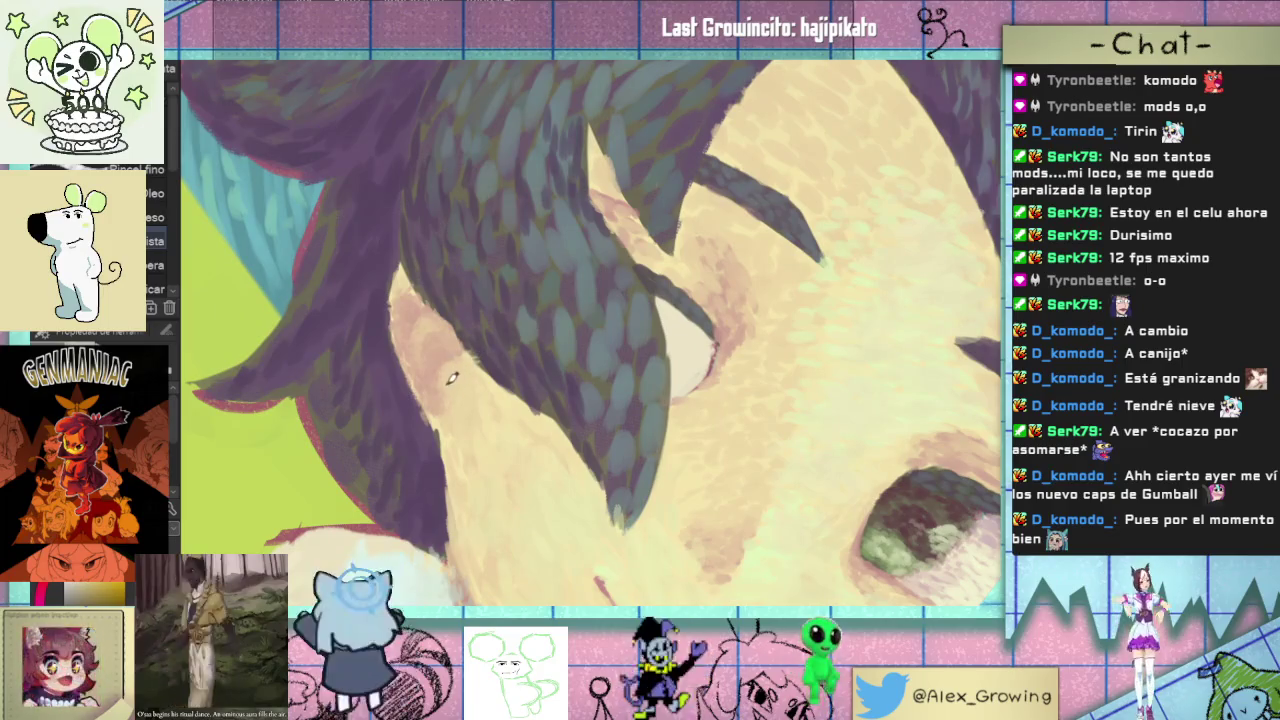
pyautogui.scroll(-4, 467, 371)
pyautogui.scroll(-1, 600, 375)
pyautogui.scroll(2, 685, 378)
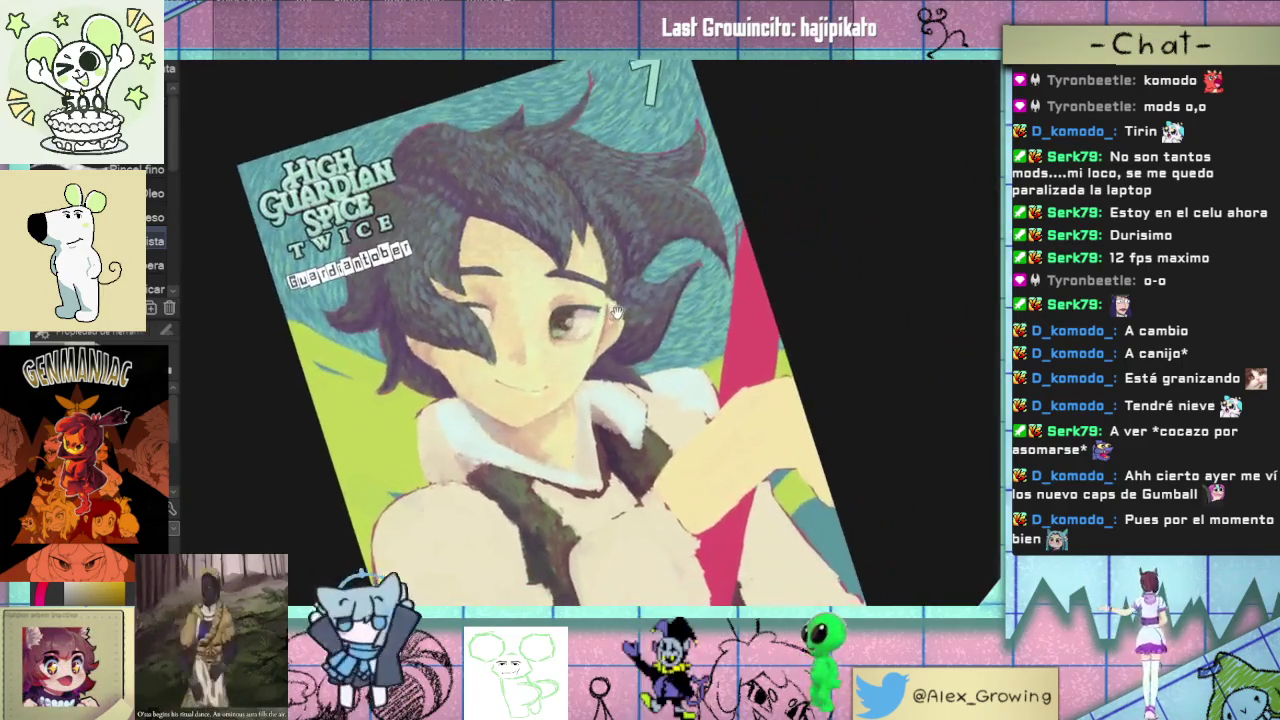
pyautogui.moveTo(685, 378)
pyautogui.mouseDown()
pyautogui.moveTo(700, 300)
pyautogui.moveTo(640, 380)
pyautogui.moveTo(431, 478)
pyautogui.mouseUp()
pyautogui.scroll(5, 627, 383)
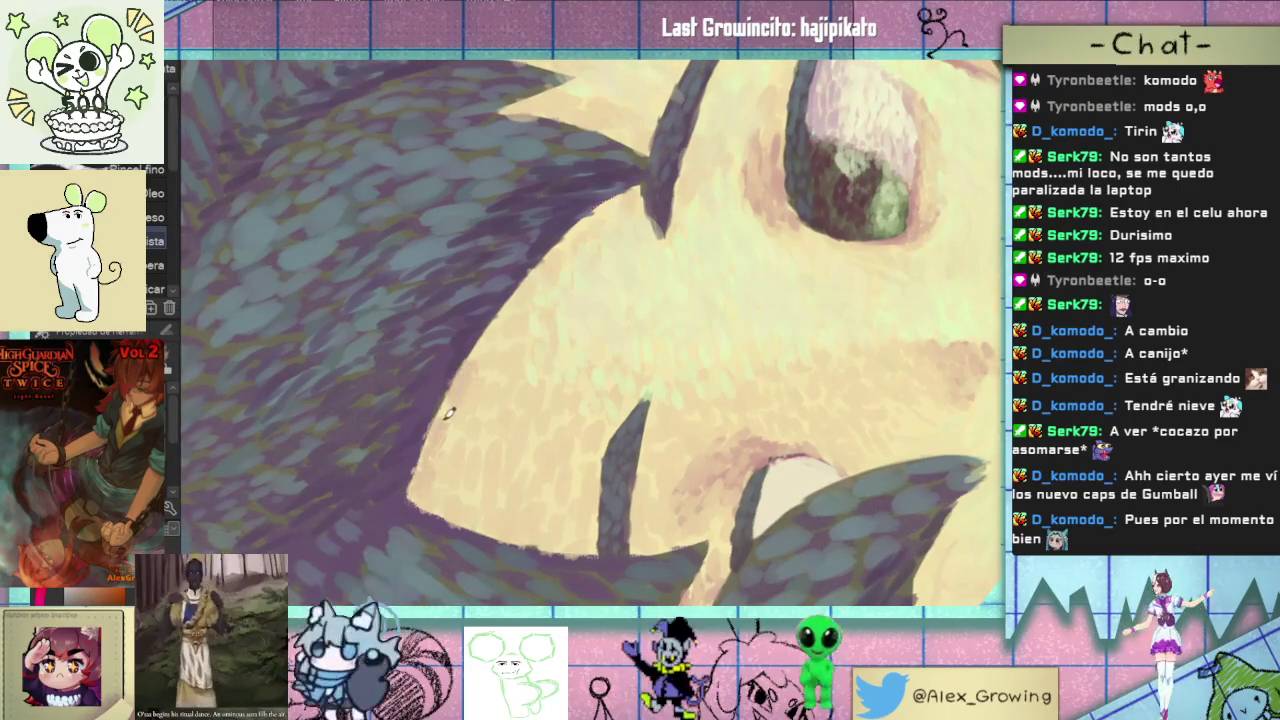
pyautogui.moveTo(451, 398); pyautogui.dragTo(443, 429)
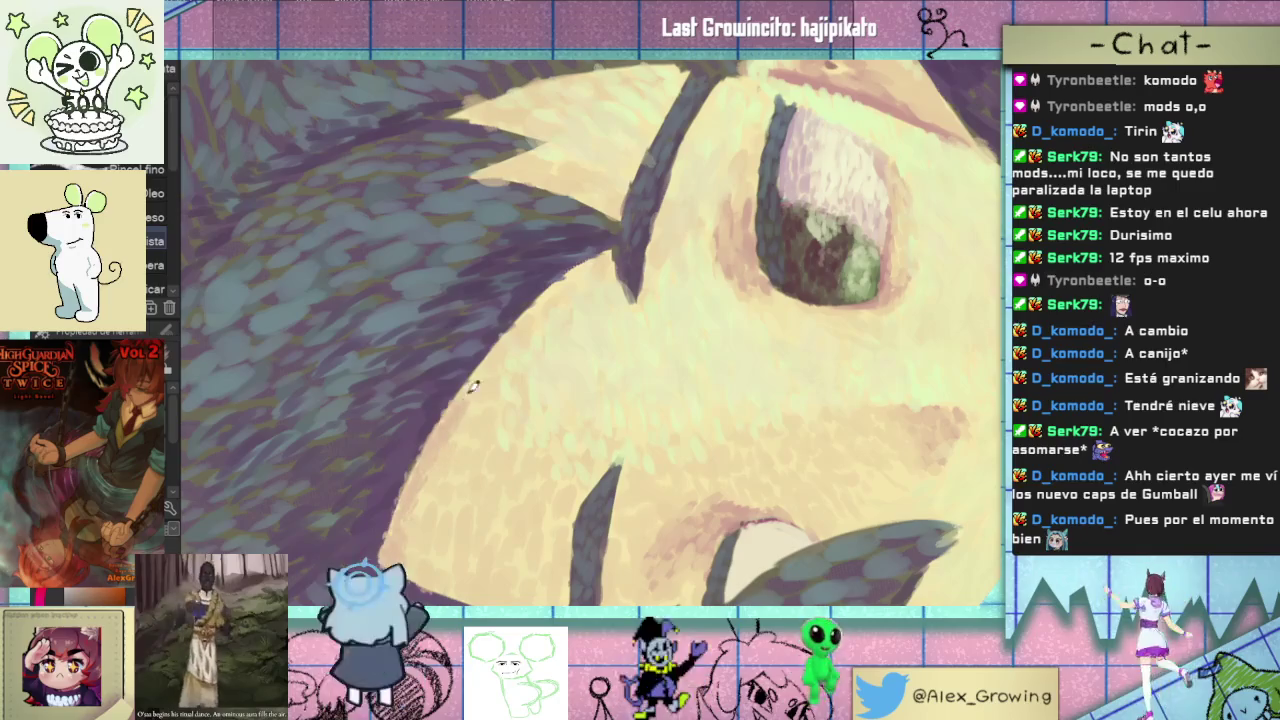
pyautogui.moveTo(538, 296)
pyautogui.mouseDown()
pyautogui.moveTo(563, 271)
pyautogui.moveTo(468, 388)
pyautogui.moveTo(443, 471)
pyautogui.mouseUp()
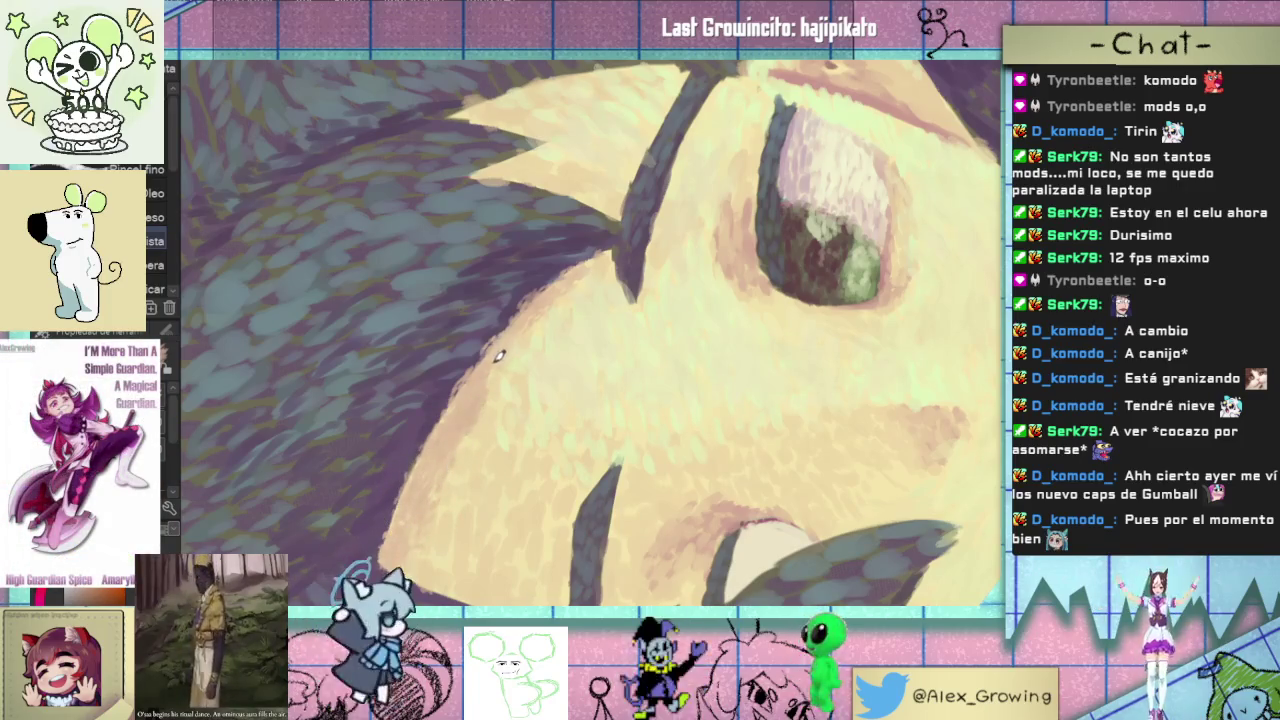
pyautogui.moveTo(499, 356)
pyautogui.mouseDown()
pyautogui.moveTo(646, 440)
pyautogui.moveTo(557, 386)
pyautogui.mouseUp()
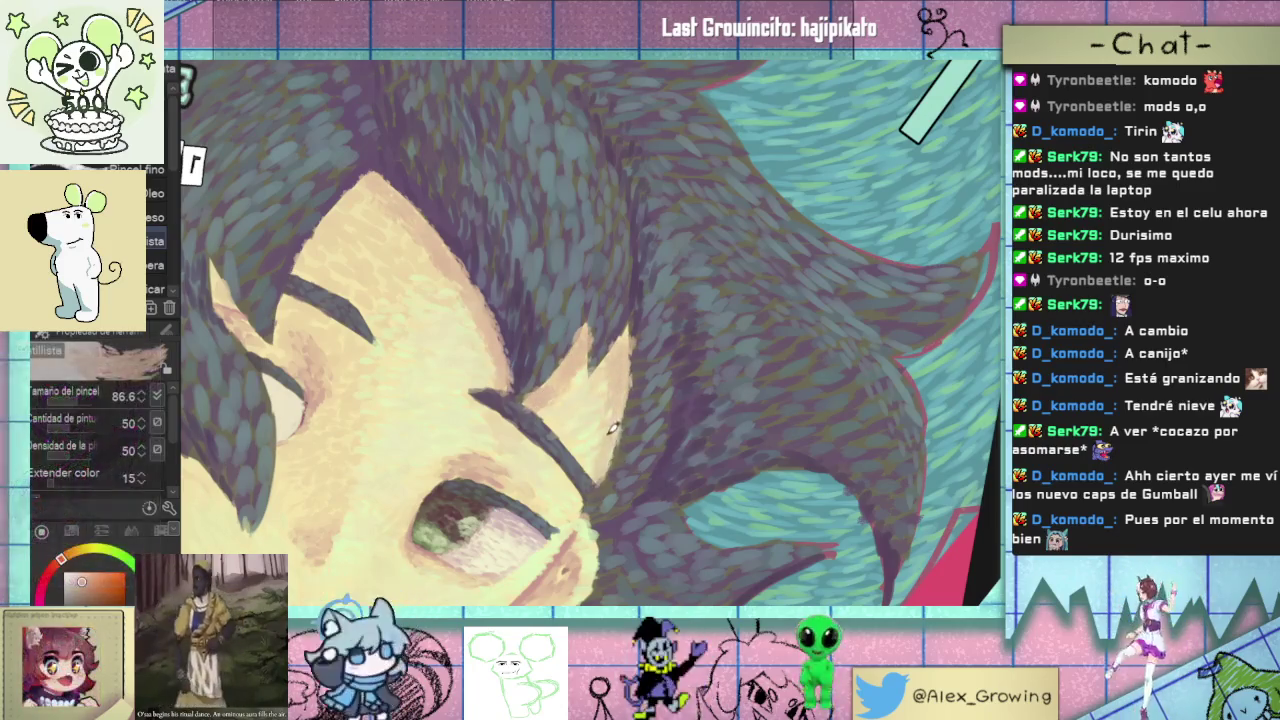
pyautogui.scroll(-5, 628, 338)
pyautogui.scroll(5, 643, 360)
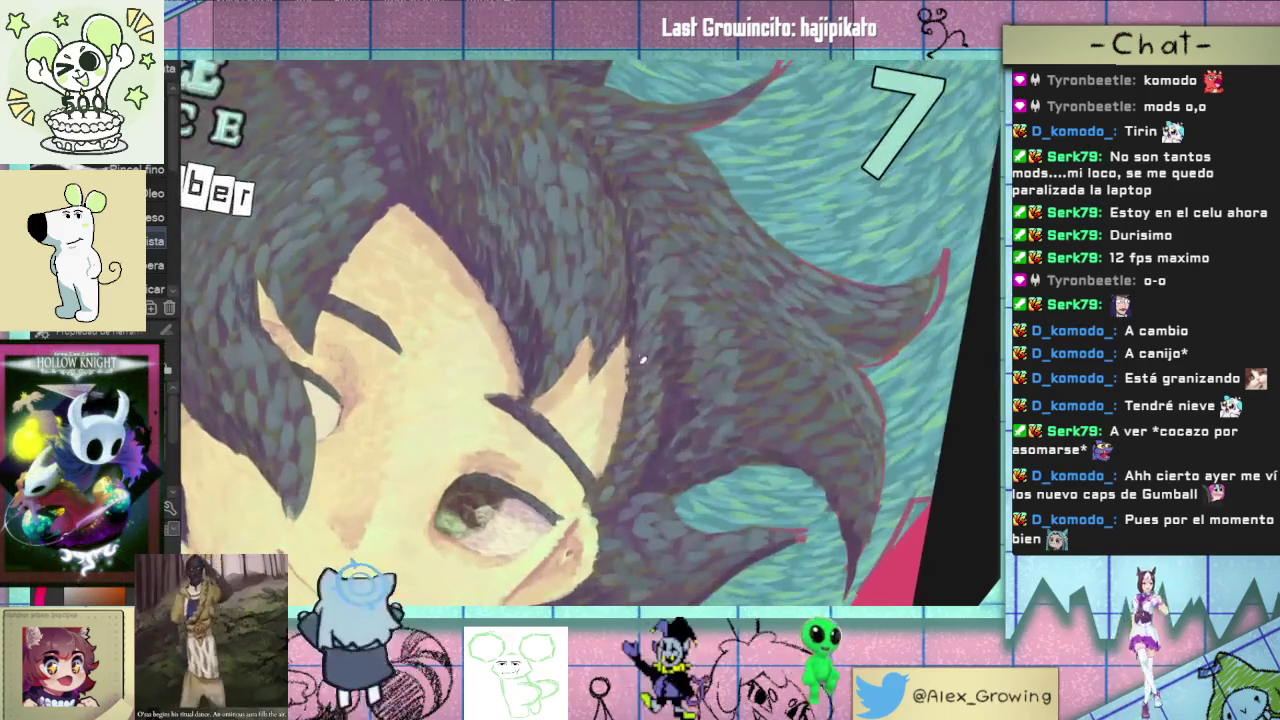
pyautogui.scroll(-4, 647, 405)
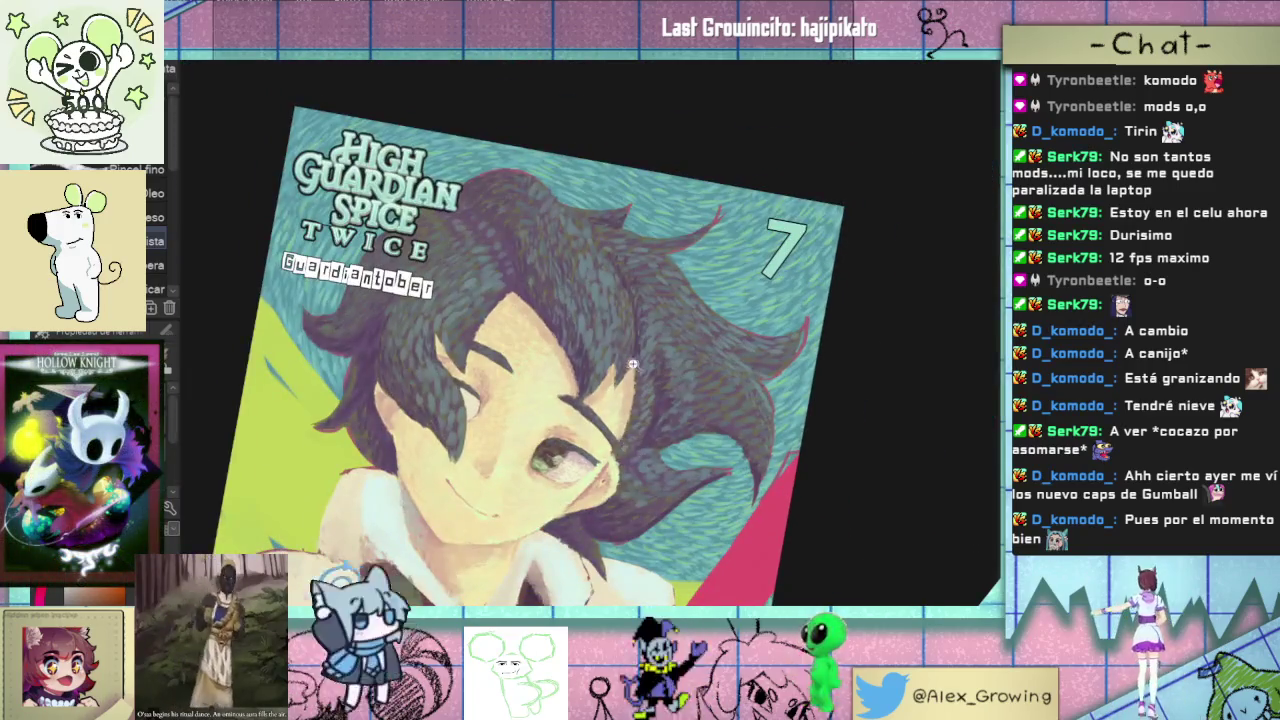
pyautogui.scroll(4, 632, 364)
pyautogui.scroll(-4, 573, 391)
pyautogui.moveTo(573, 391)
pyautogui.mouseDown()
pyautogui.moveTo(689, 323)
pyautogui.moveTo(690, 370)
pyautogui.mouseUp()
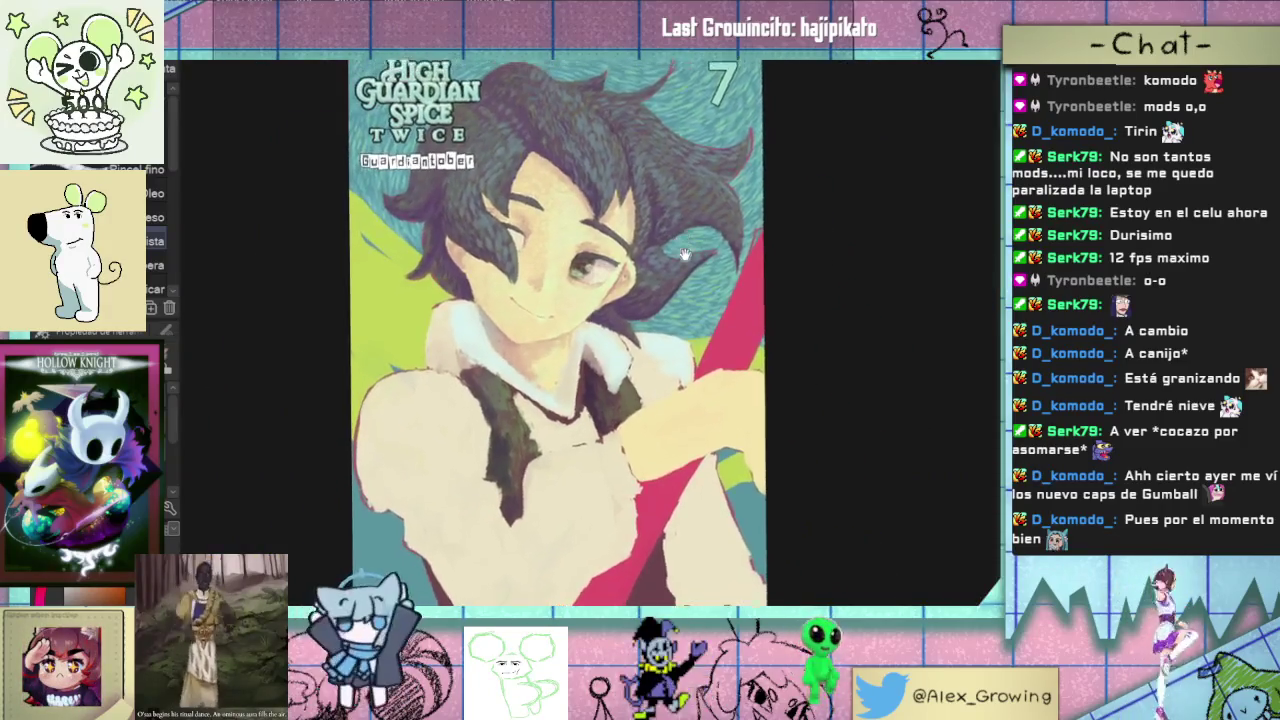
pyautogui.scroll(2, 690, 370)
# - Paint extra textured cream oil-brush strokes over the boy's white shirt
pyautogui.scroll(2, 650, 385)
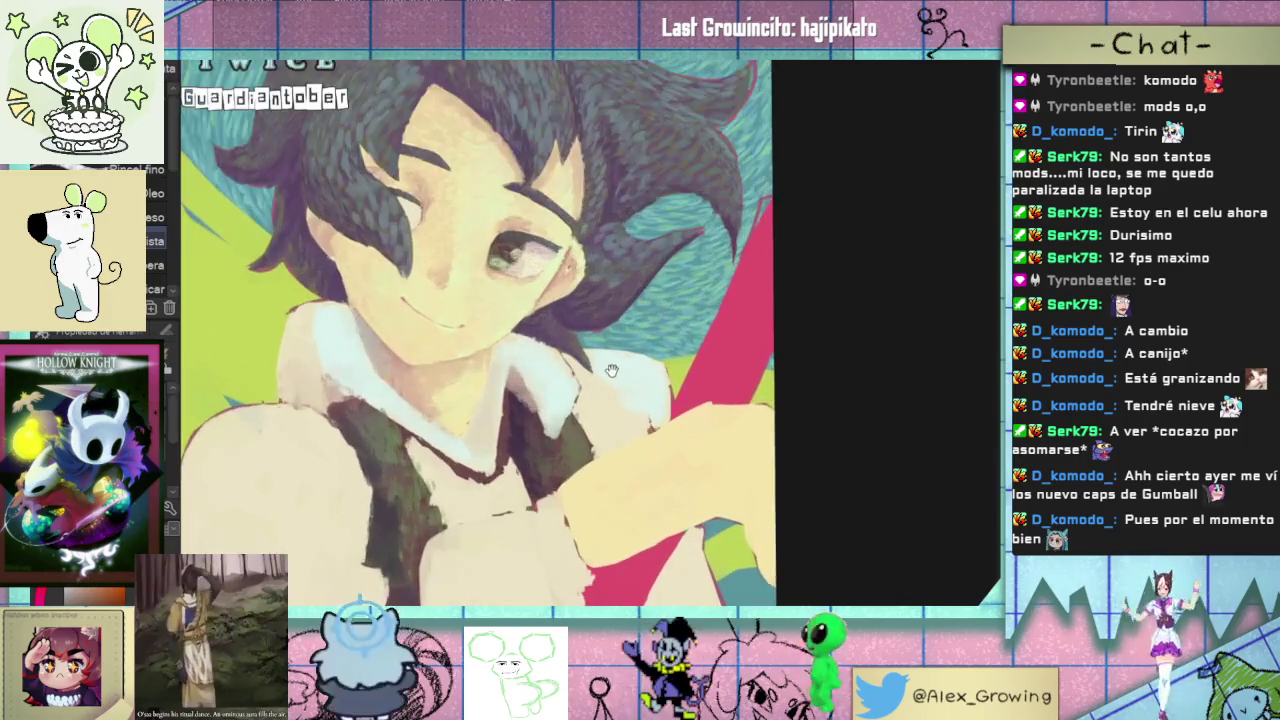
pyautogui.scroll(1, 604, 404)
pyautogui.moveTo(613, 420); pyautogui.dragTo(748, 395)
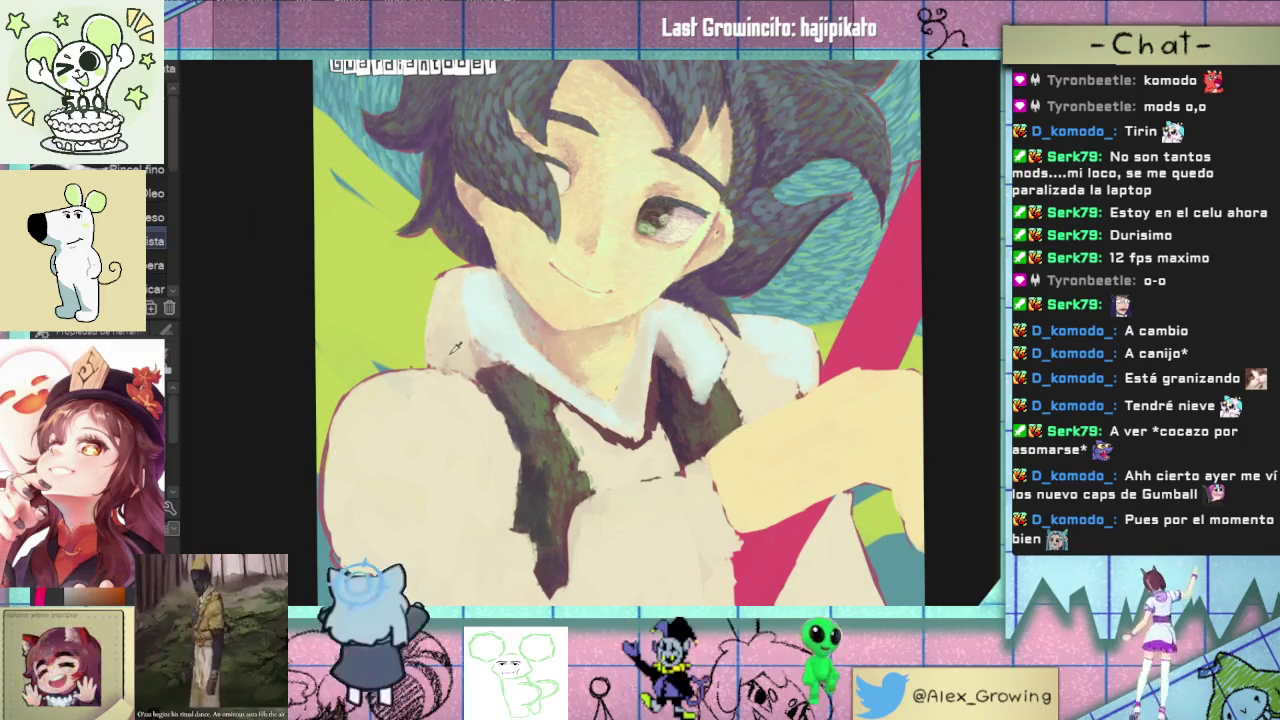
pyautogui.moveTo(455, 356)
pyautogui.mouseDown()
pyautogui.moveTo(452, 458)
pyautogui.moveTo(375, 462)
pyautogui.mouseUp()
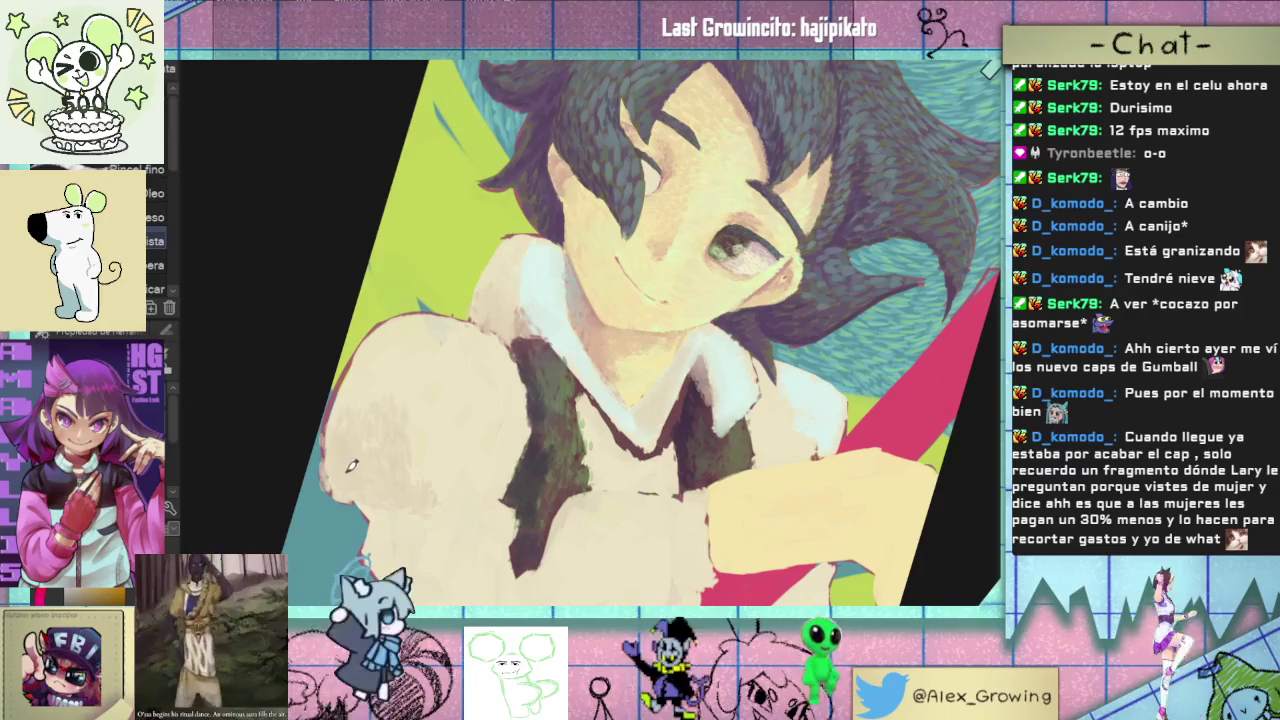
pyautogui.moveTo(425, 367); pyautogui.dragTo(405, 342)
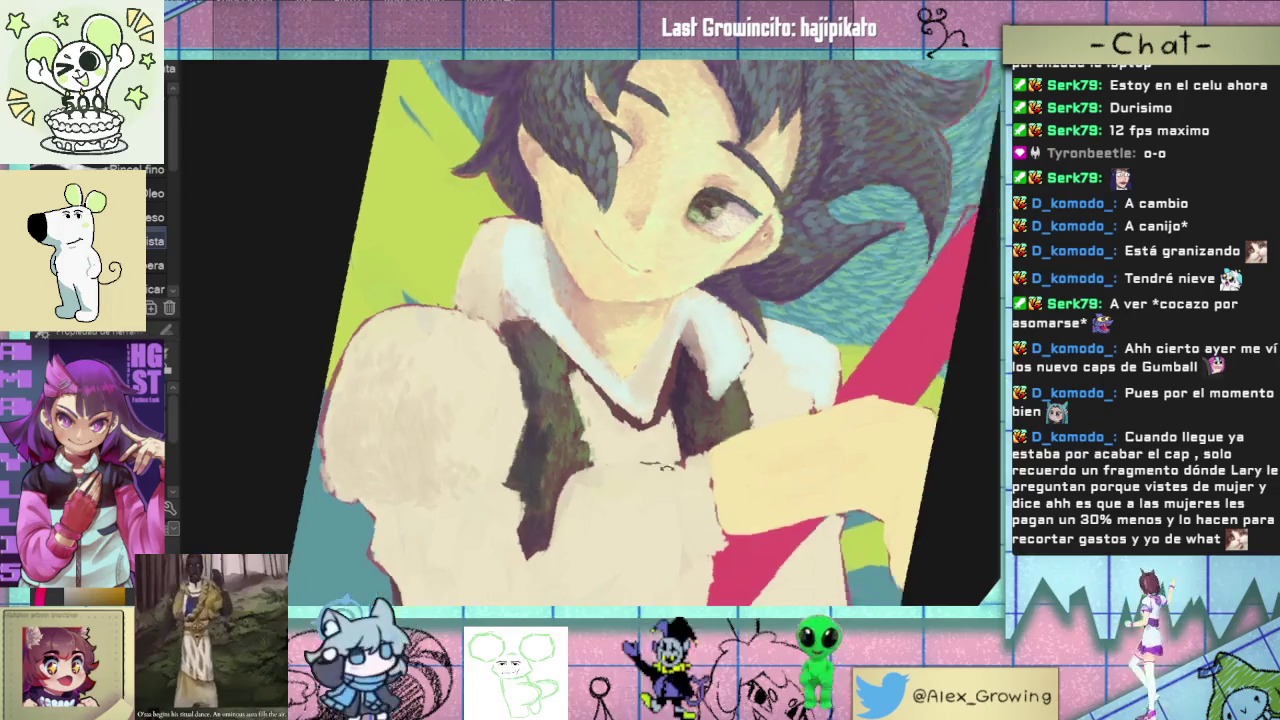
pyautogui.moveTo(490, 467)
pyautogui.mouseDown()
pyautogui.moveTo(618, 470)
pyautogui.moveTo(520, 440)
pyautogui.moveTo(582, 507)
pyautogui.moveTo(578, 400)
pyautogui.mouseUp()
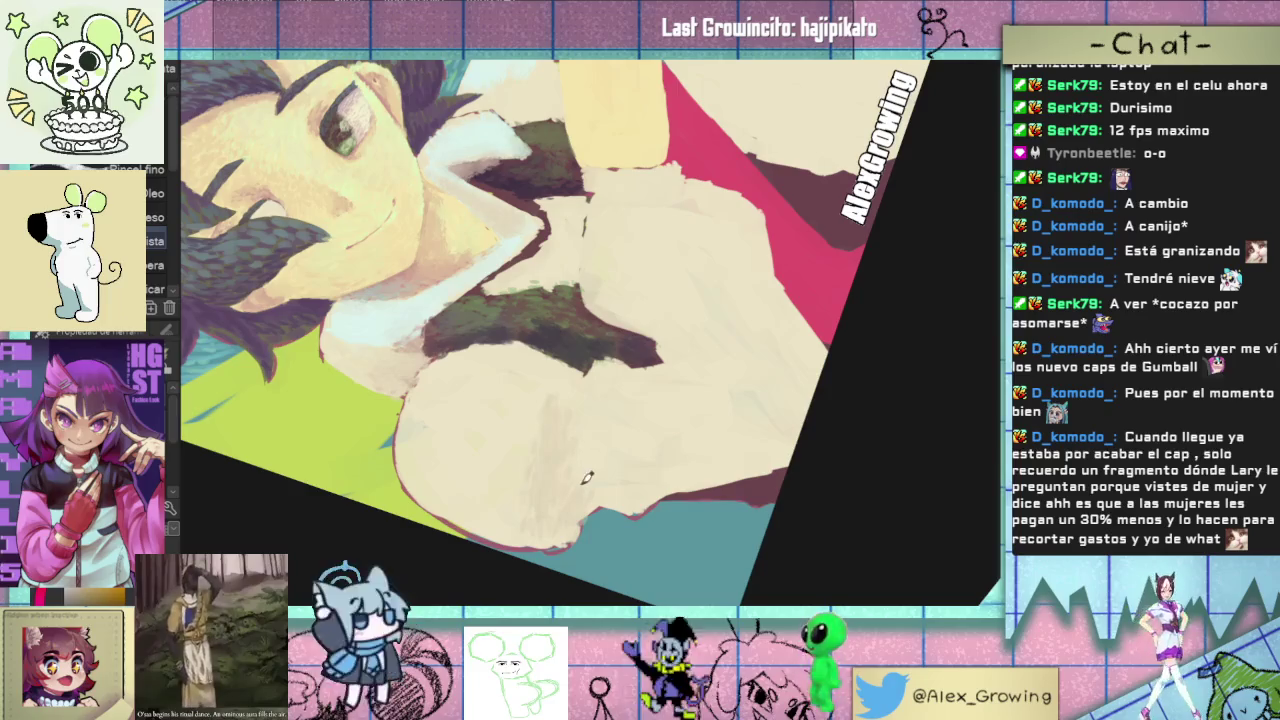
pyautogui.moveTo(600, 480); pyautogui.dragTo(525, 375)
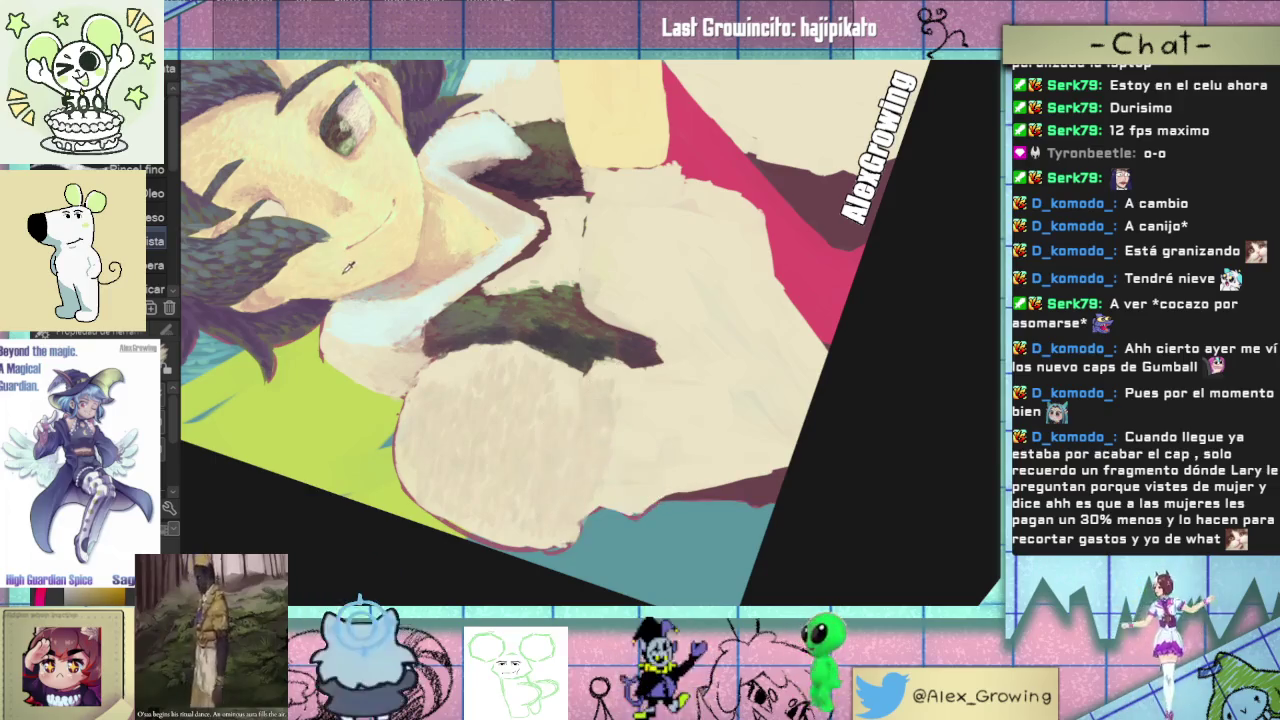
pyautogui.hscroll(2, 560, 387)
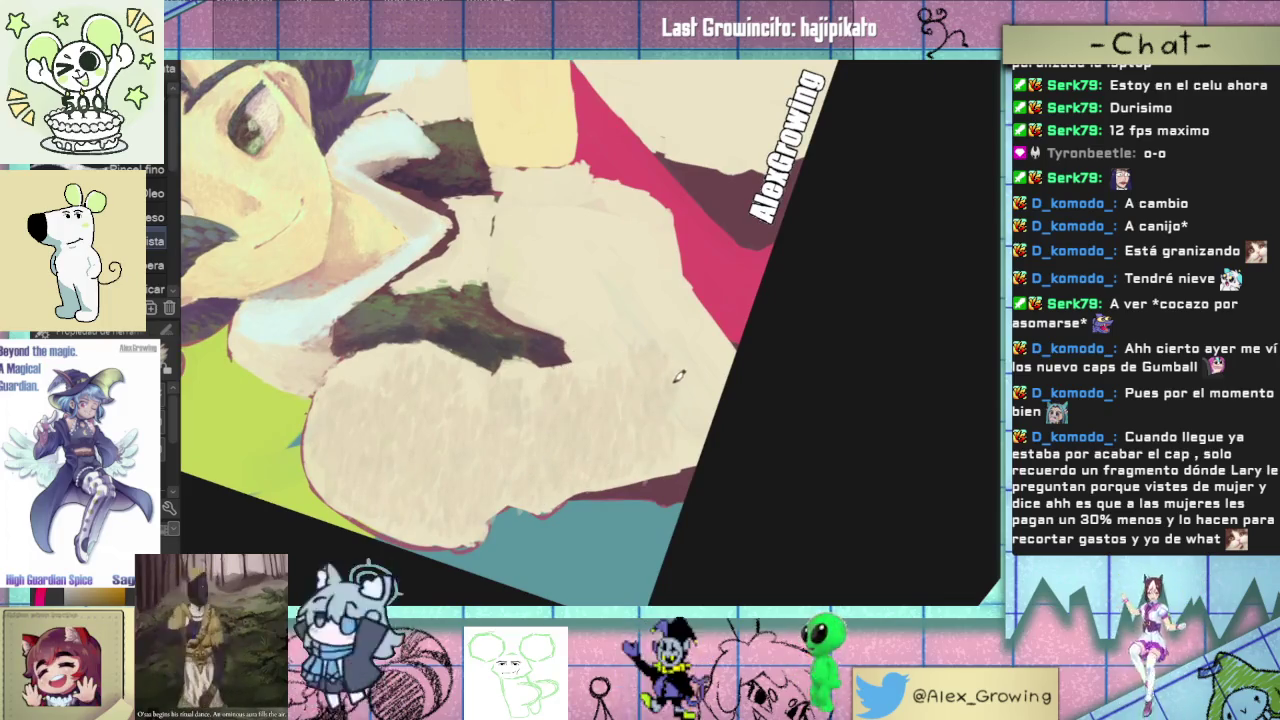
pyautogui.moveTo(700, 408); pyautogui.dragTo(679, 515)
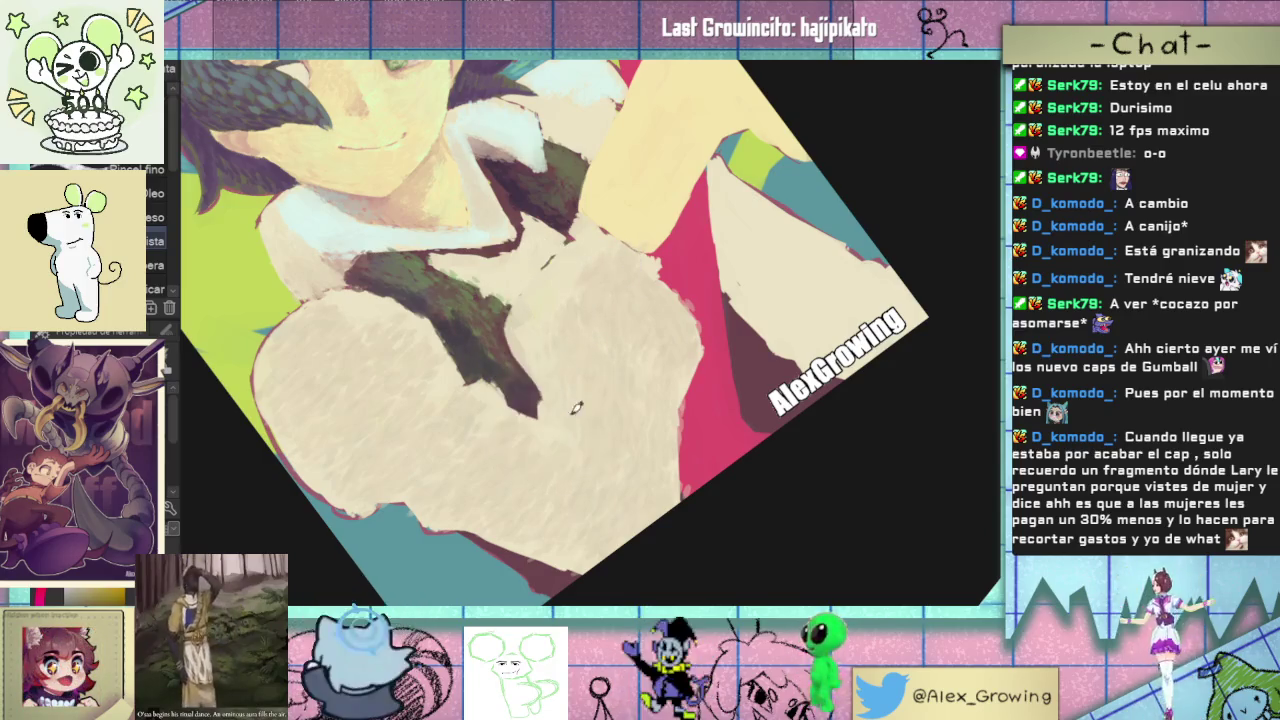
# - Lighten part of the beige shirt with a pale textured stroke, then fit the view
pyautogui.moveTo(601, 440); pyautogui.dragTo(651, 543)
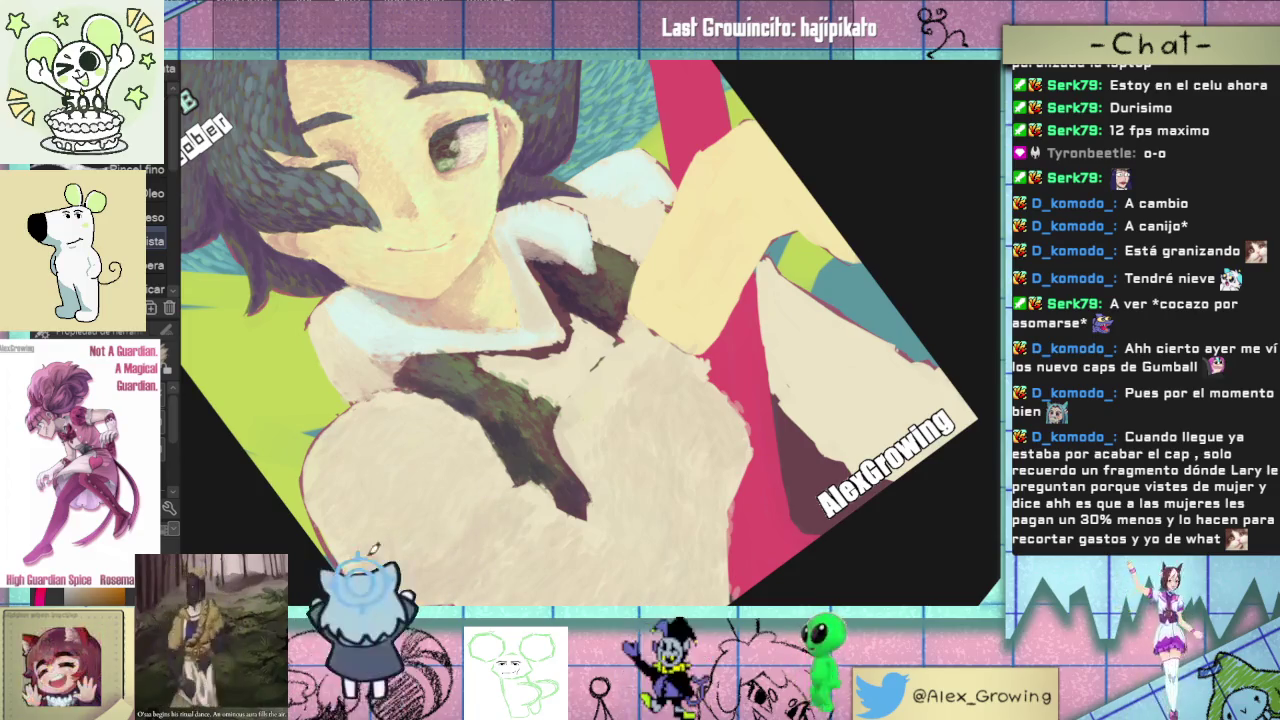
pyautogui.moveTo(516, 523); pyautogui.dragTo(416, 462)
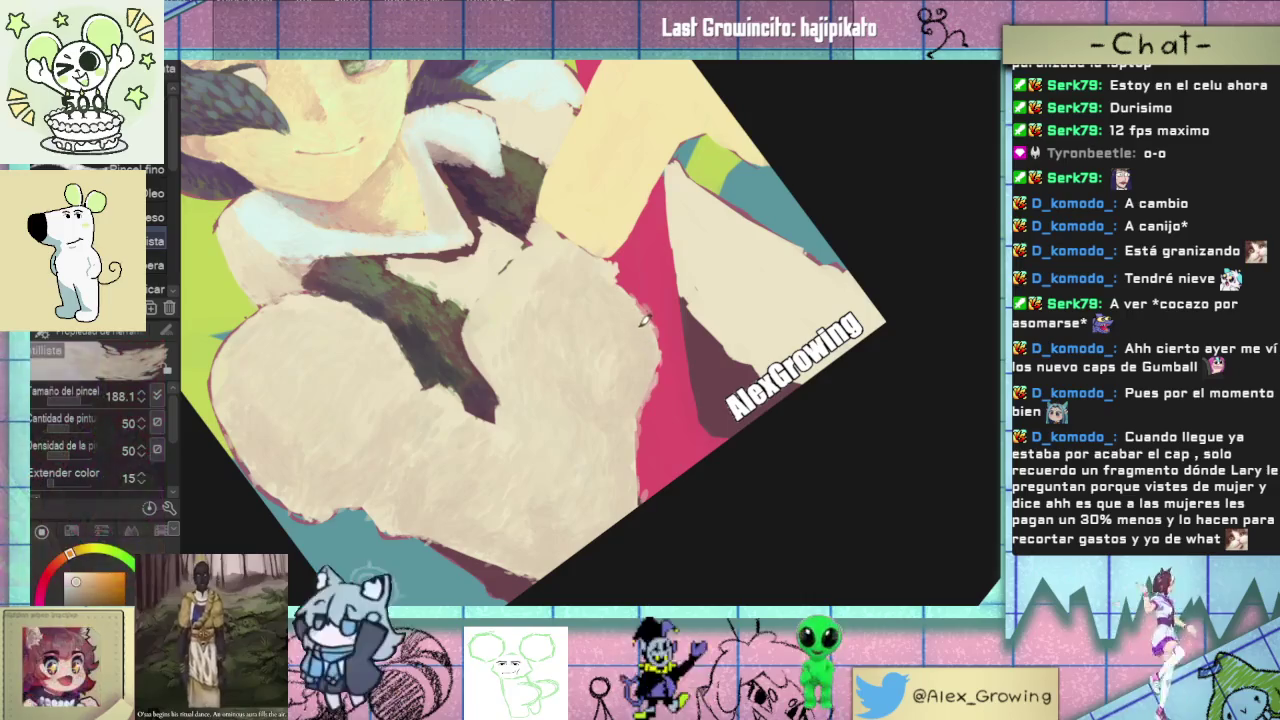
pyautogui.moveTo(620, 325); pyautogui.dragTo(665, 390)
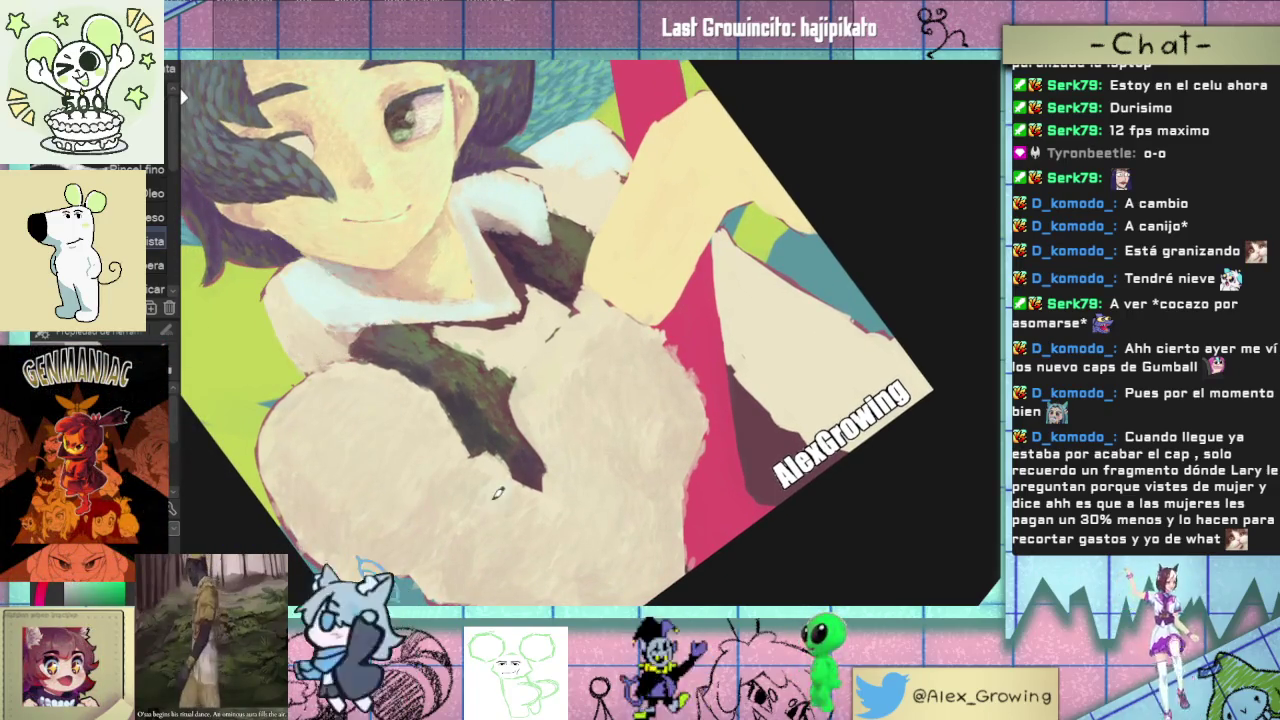
pyautogui.moveTo(492, 485); pyautogui.dragTo(482, 525)
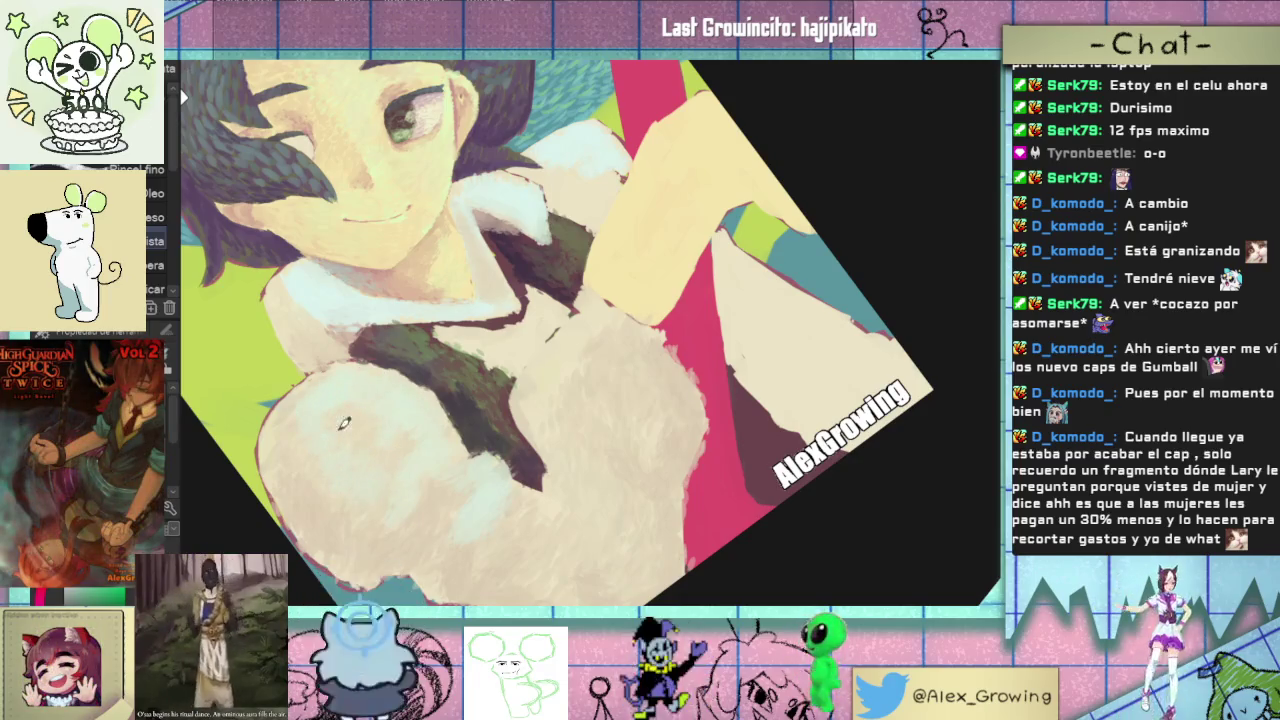
pyautogui.hotkey('ctrl', '0')
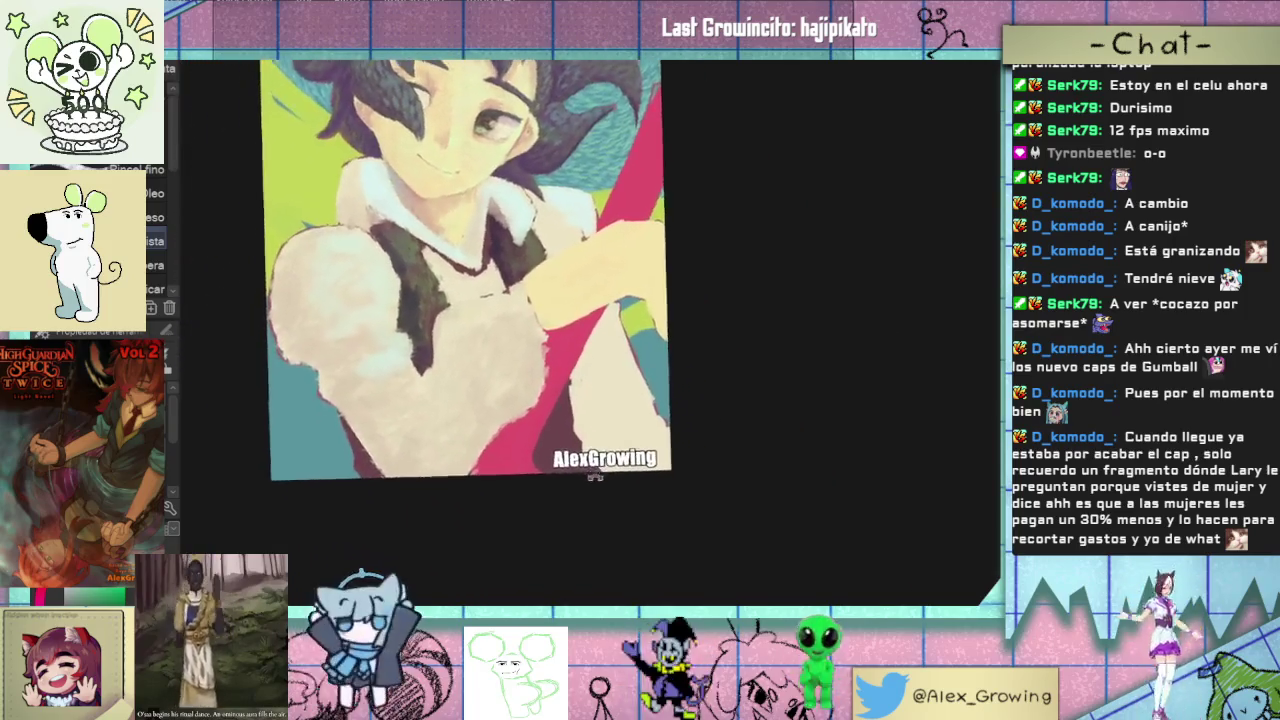
# - Zoom and rotate around the artwork, then fit the entire cover in the window
pyautogui.click(559, 412)
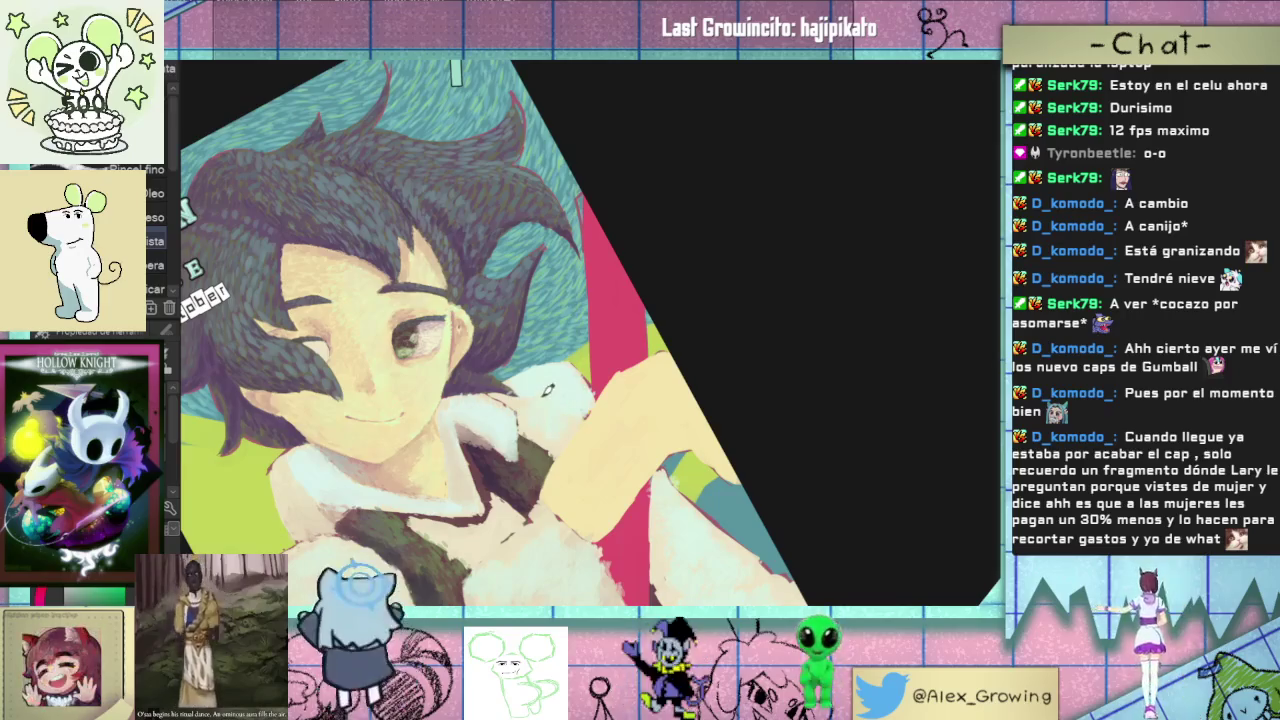
pyautogui.moveTo(622, 448); pyautogui.dragTo(628, 258)
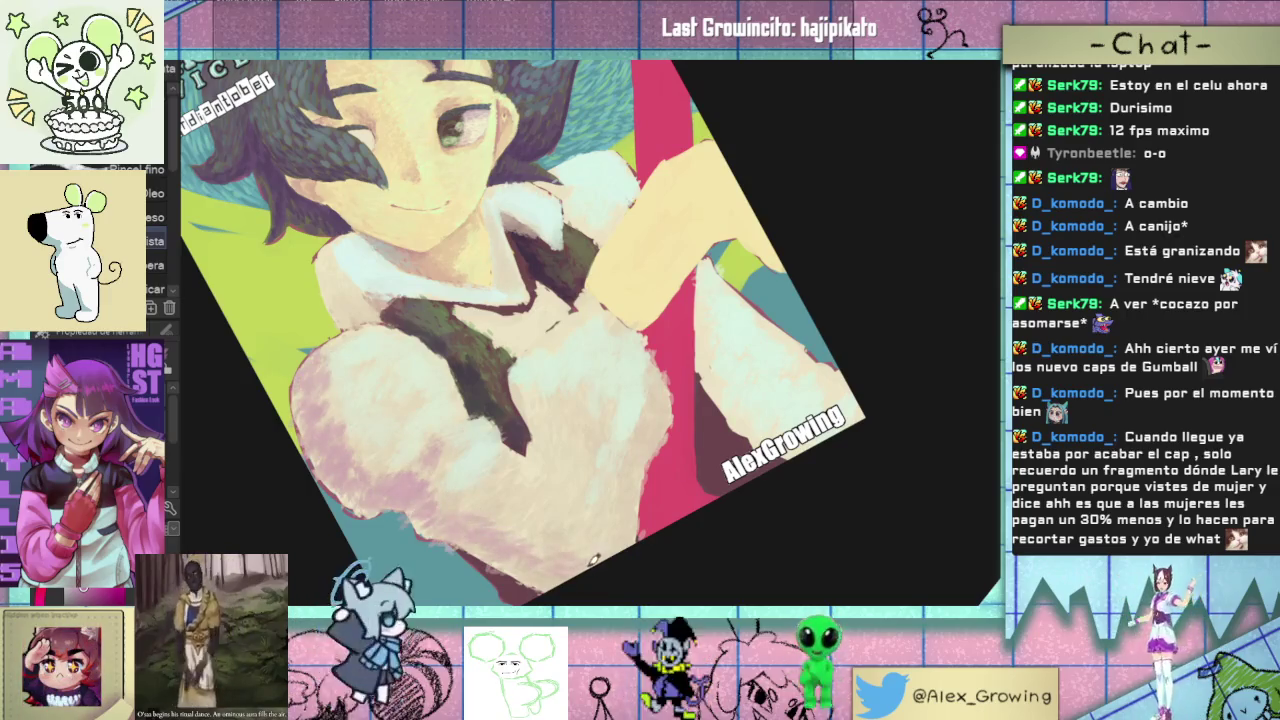
pyautogui.hotkey('ctrl', '0')
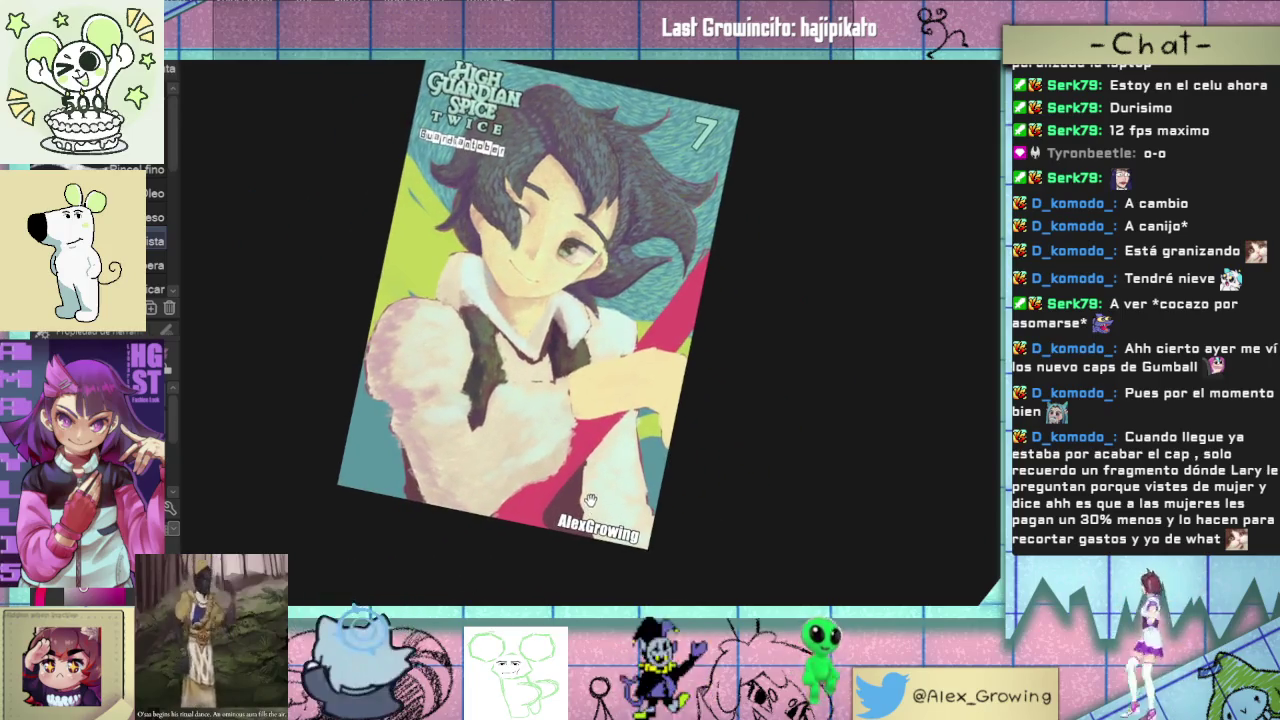
# - Paint pink strokes across the boy's torso and sleeve
pyautogui.scroll(3, 456, 555)
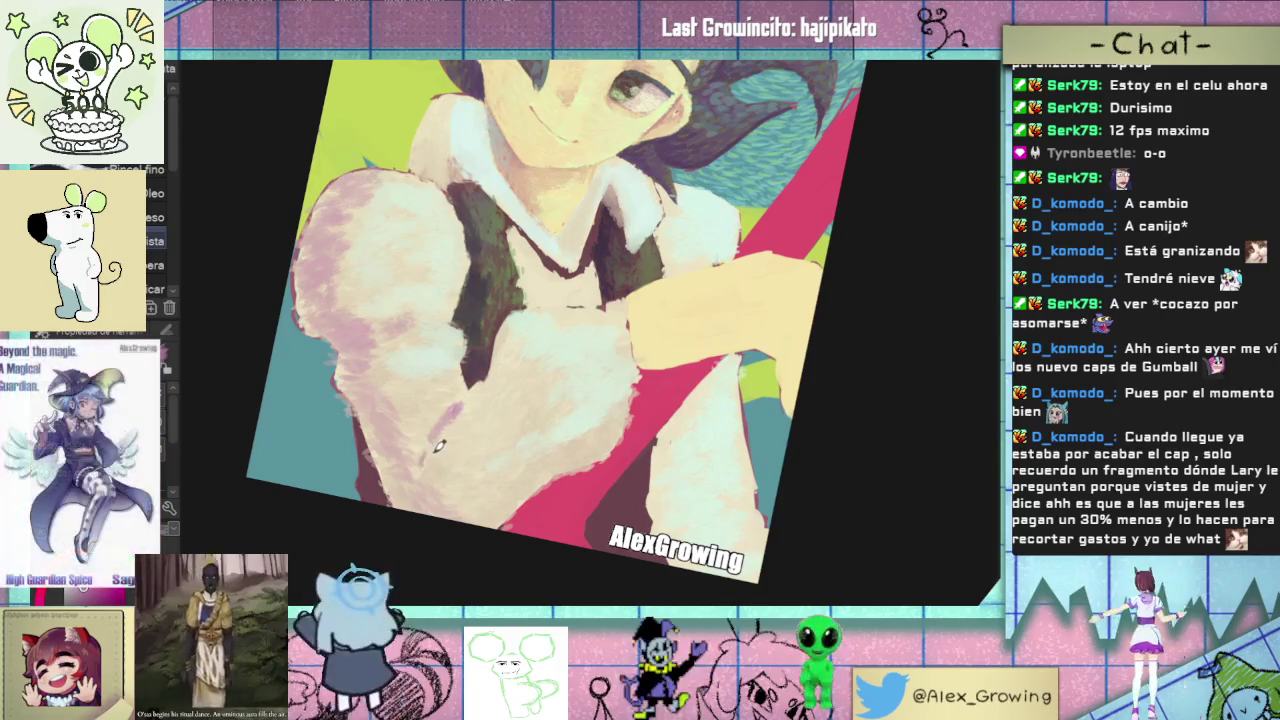
pyautogui.scroll(3, 466, 415)
pyautogui.moveTo(478, 377); pyautogui.dragTo(455, 441)
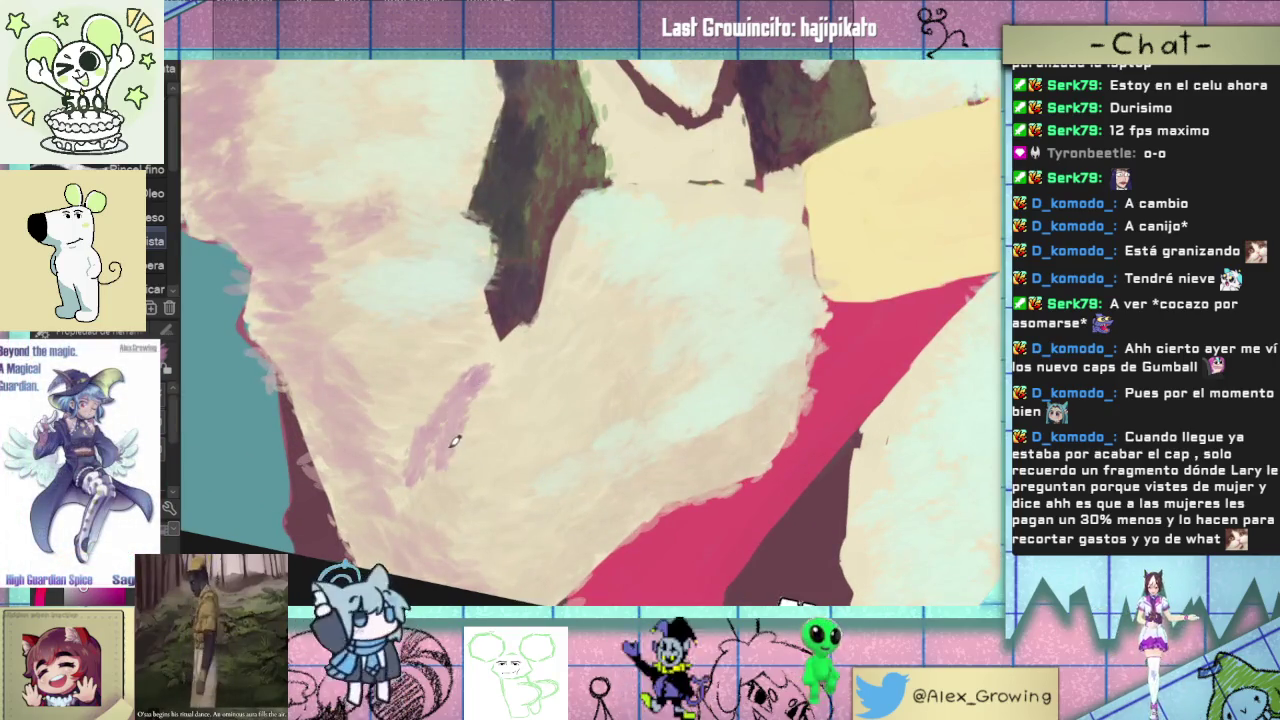
pyautogui.moveTo(473, 373); pyautogui.dragTo(430, 455)
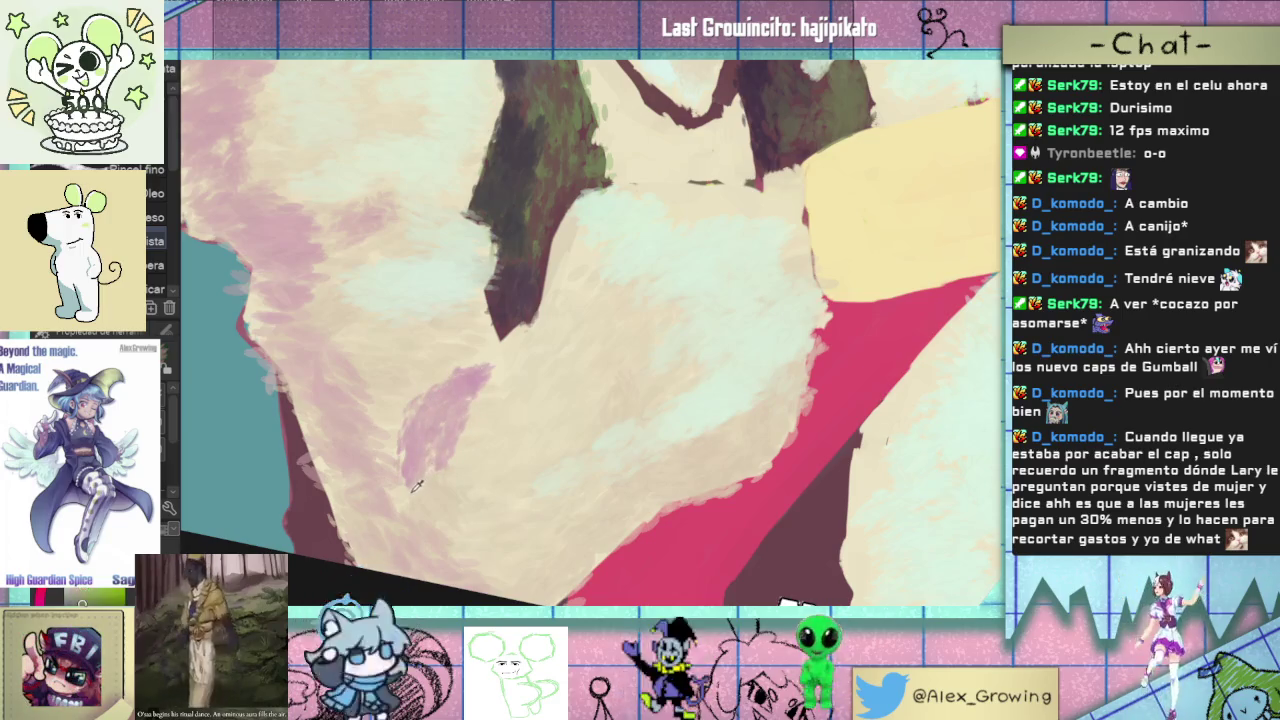
pyautogui.scroll(-3, 451, 407)
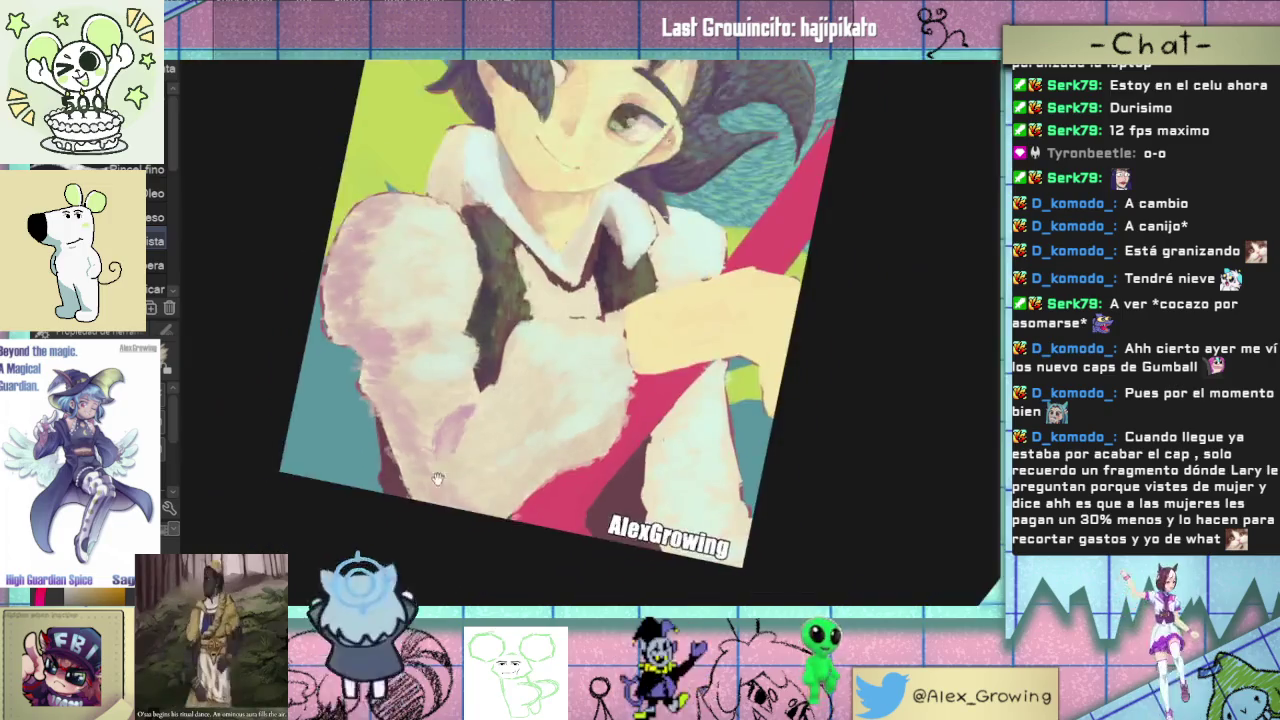
pyautogui.scroll(1, 500, 395)
pyautogui.scroll(1, 538, 383)
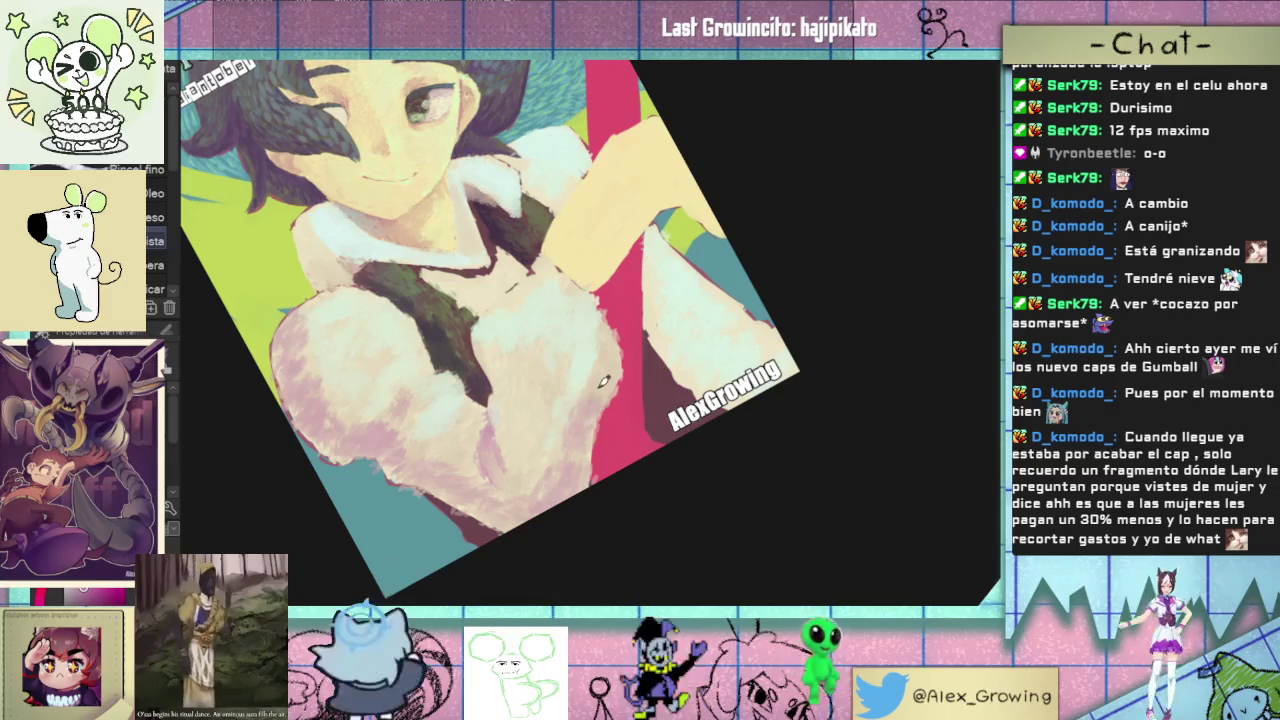
pyautogui.hotkey('ctrl', '0')
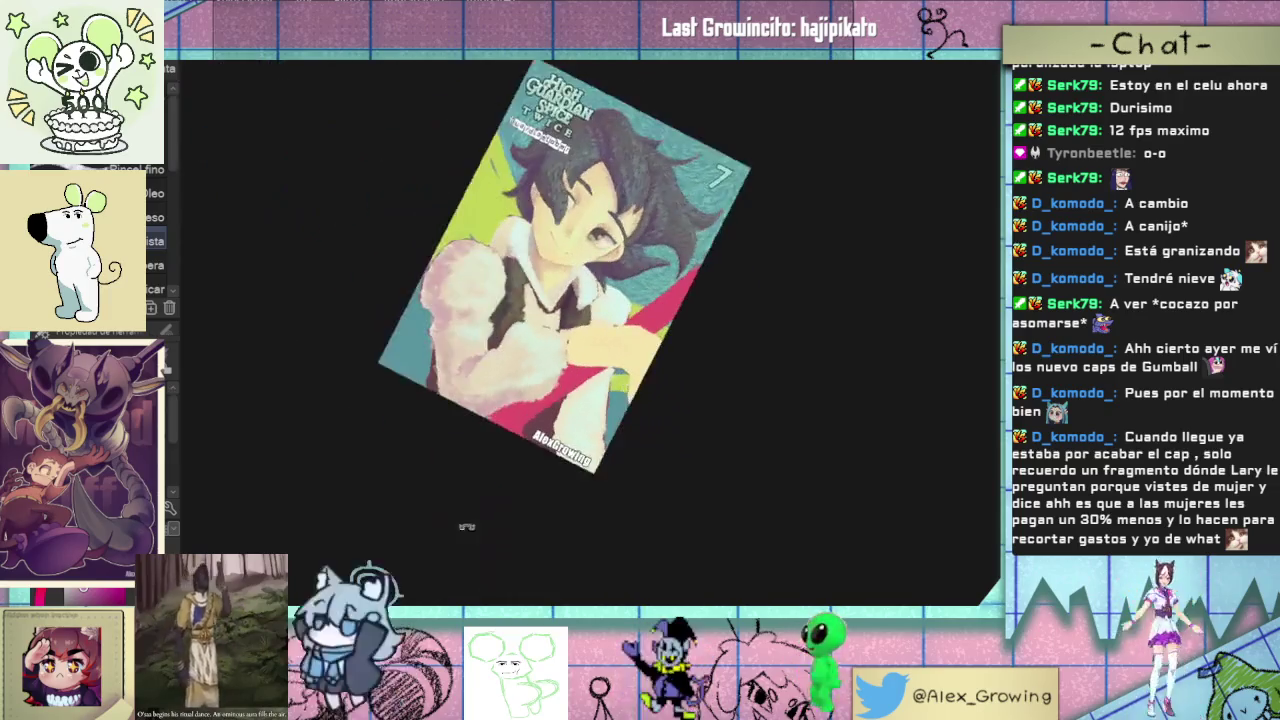
# - Add whitish painterly strokes to the boy's chest, then review the whole cover
pyautogui.scroll(5, 700, 370)
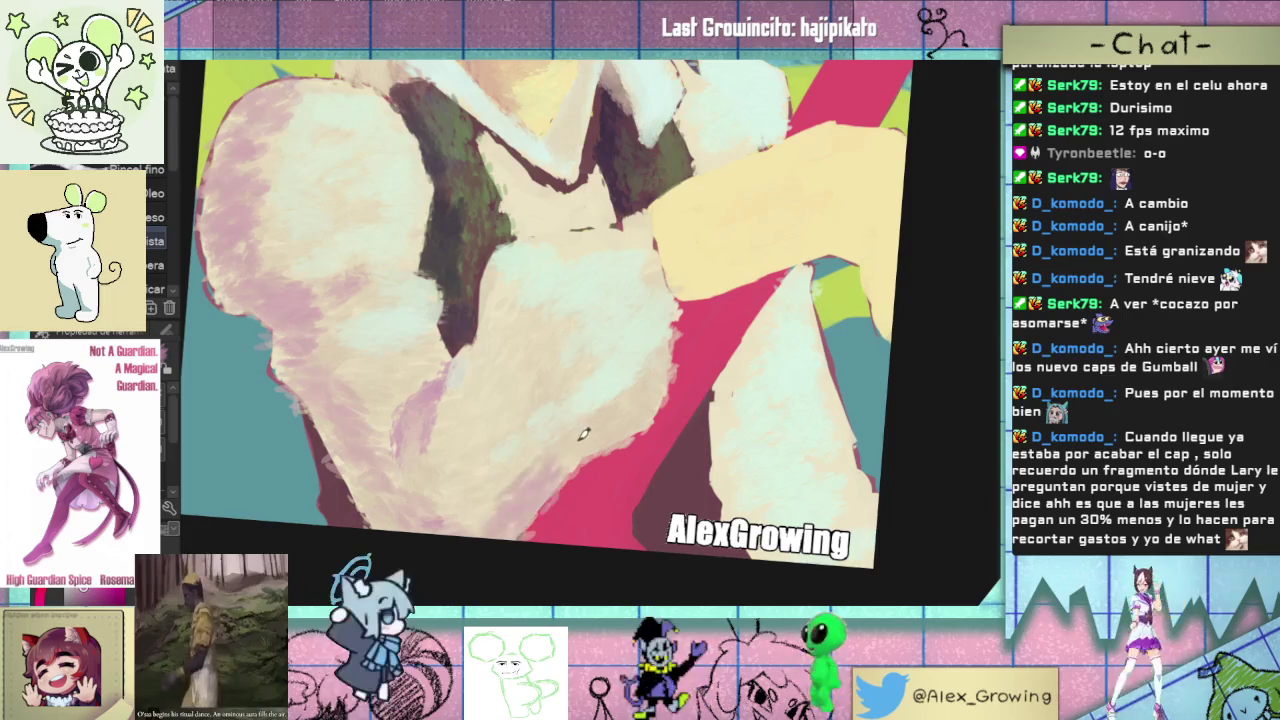
pyautogui.moveTo(479, 504)
pyautogui.mouseDown()
pyautogui.moveTo(541, 527)
pyautogui.moveTo(582, 522)
pyautogui.mouseUp()
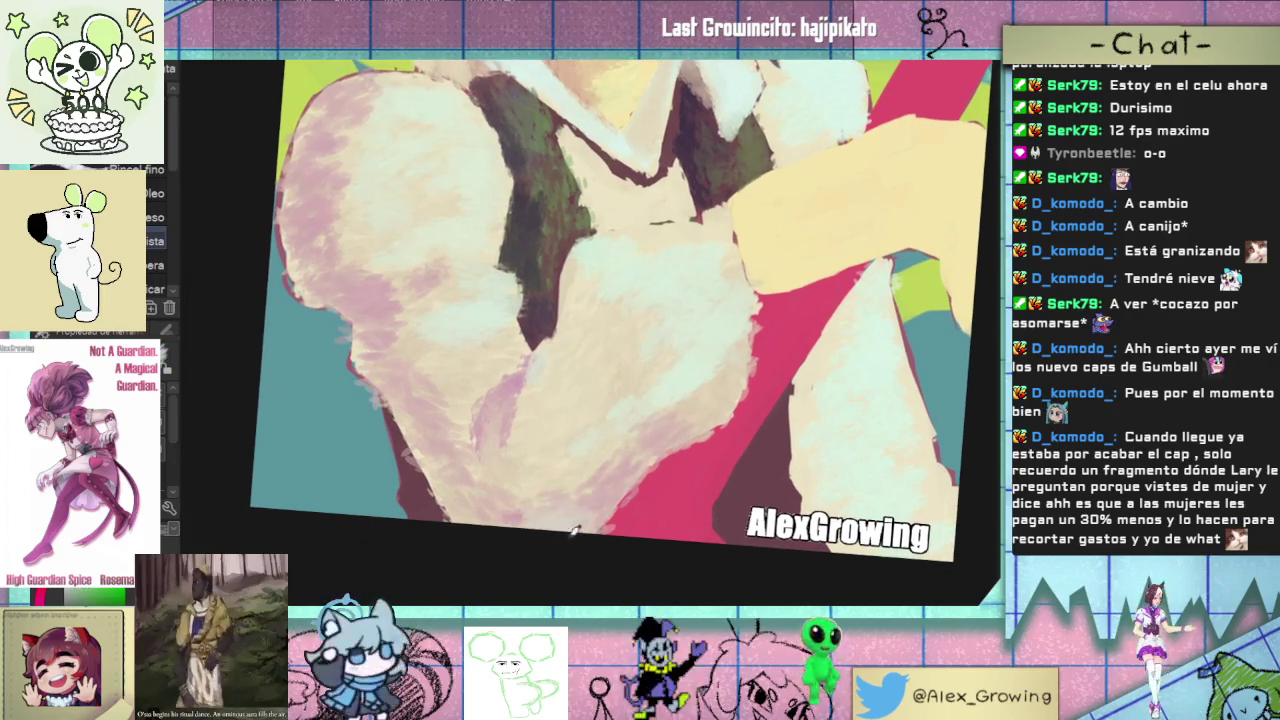
pyautogui.moveTo(694, 356); pyautogui.dragTo(644, 412)
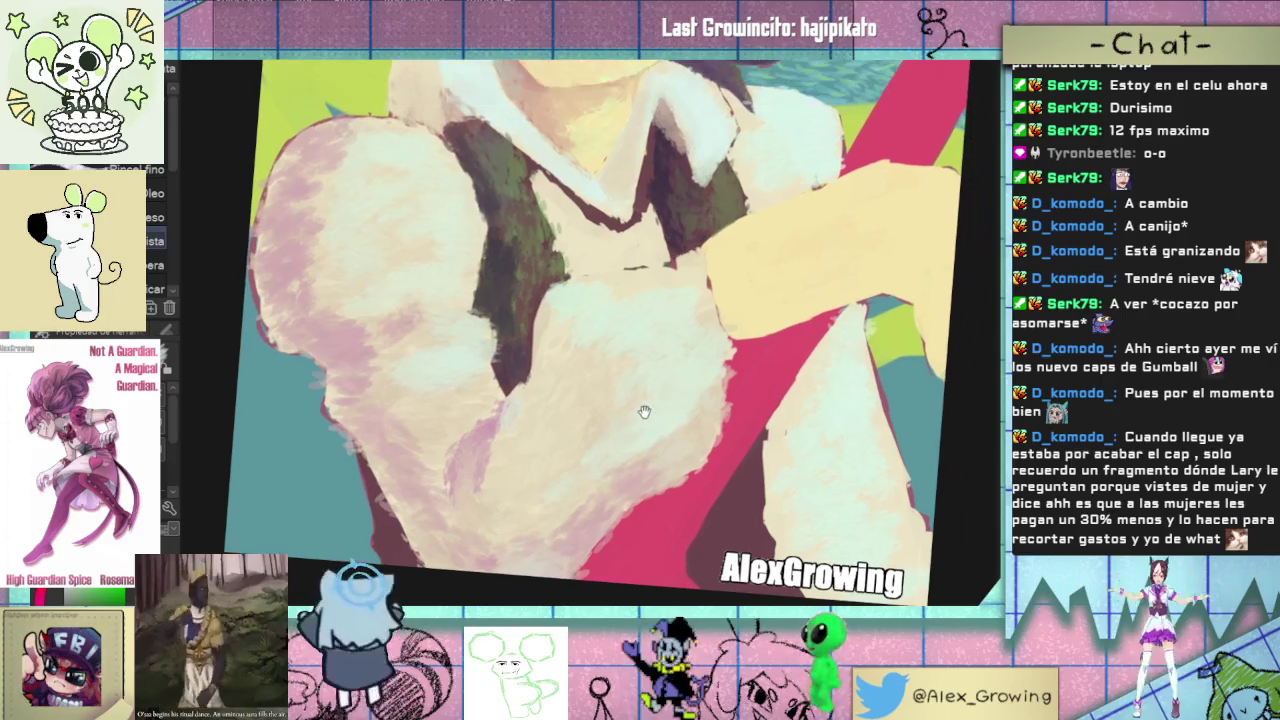
pyautogui.moveTo(600, 303); pyautogui.dragTo(563, 374)
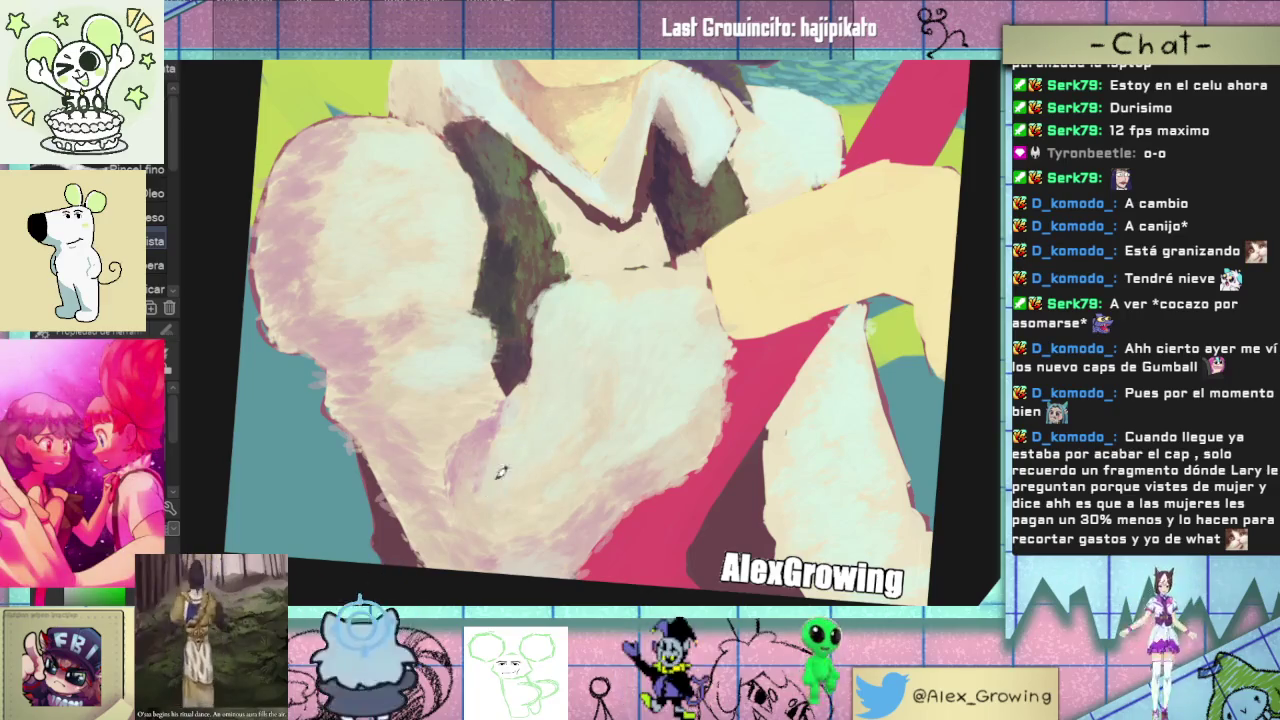
pyautogui.hotkey('ctrl', '0')
pyautogui.scroll(2, 527, 389)
pyautogui.scroll(1, 527, 389)
pyautogui.scroll(1, 527, 389)
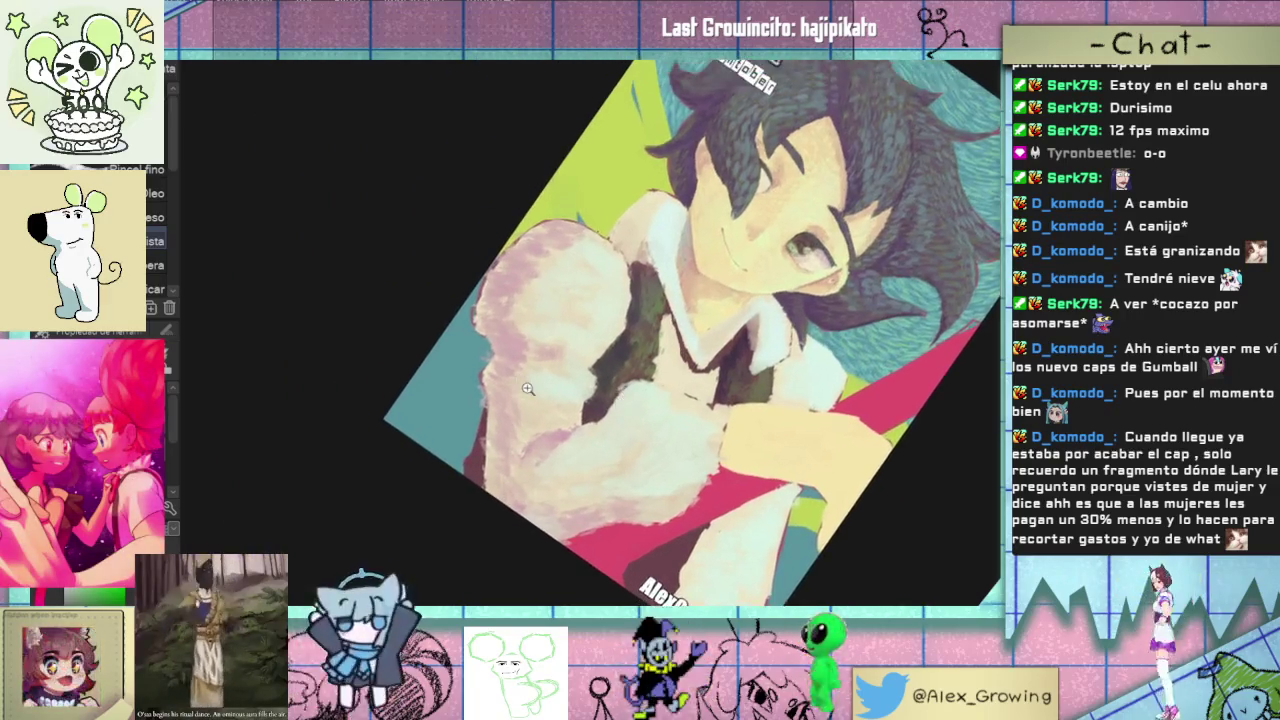
pyautogui.scroll(1, 527, 389)
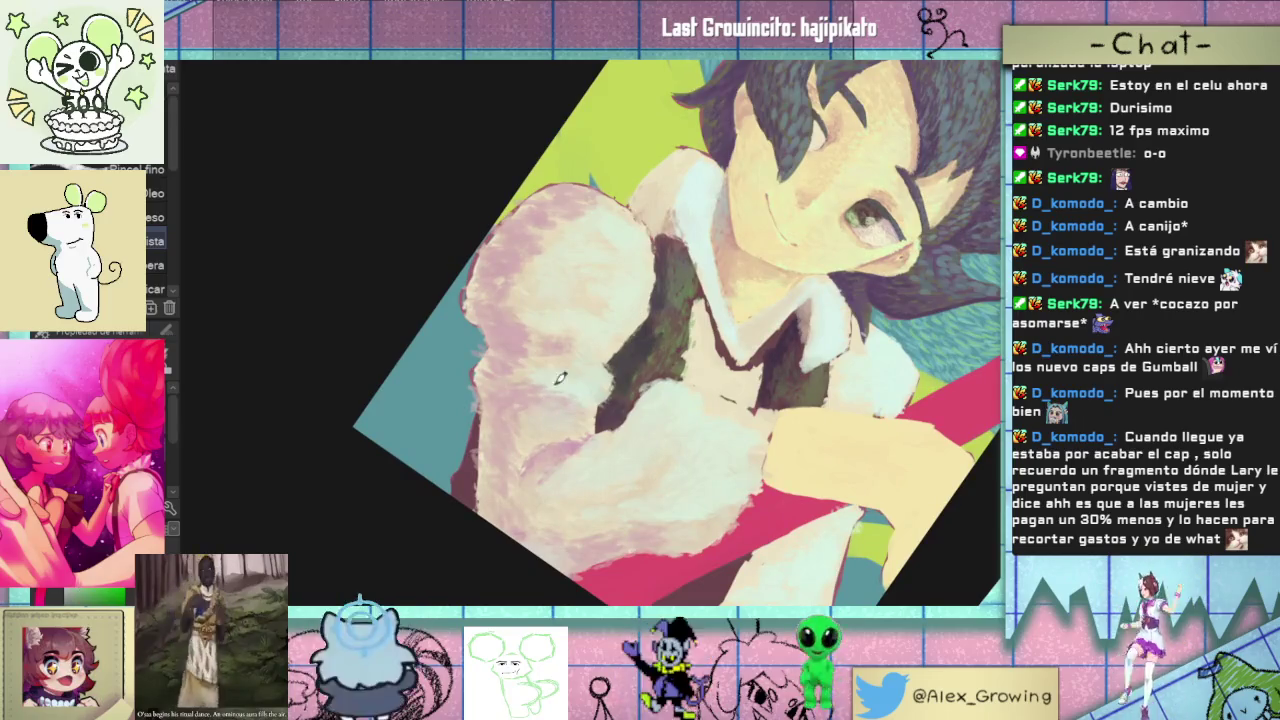
pyautogui.scroll(1, 568, 350)
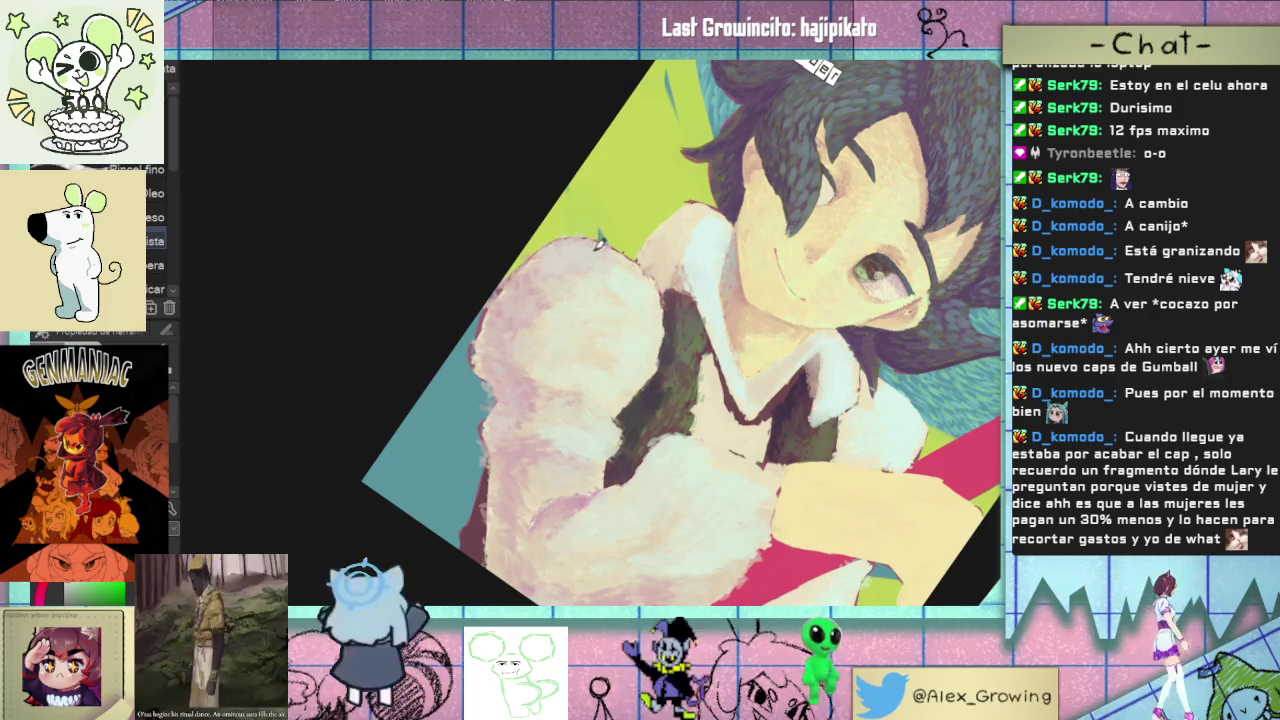
pyautogui.hotkey('ctrl', '0')
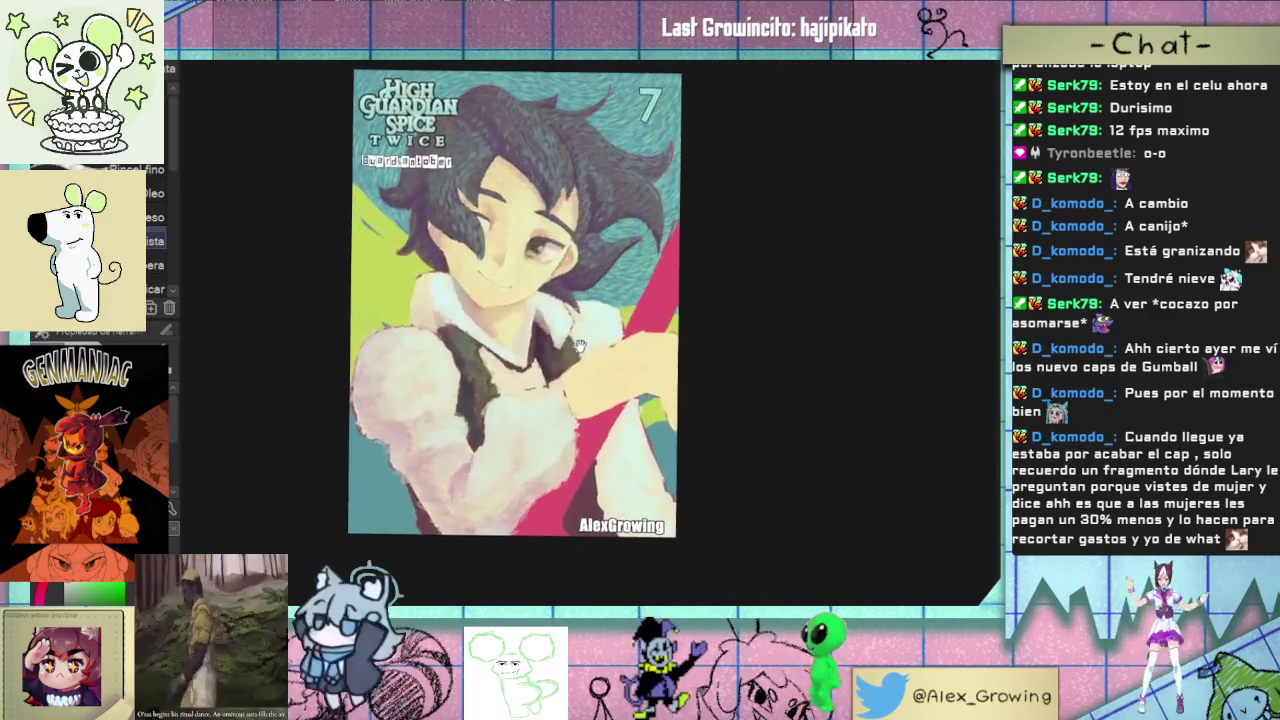
pyautogui.scroll(3, 652, 368)
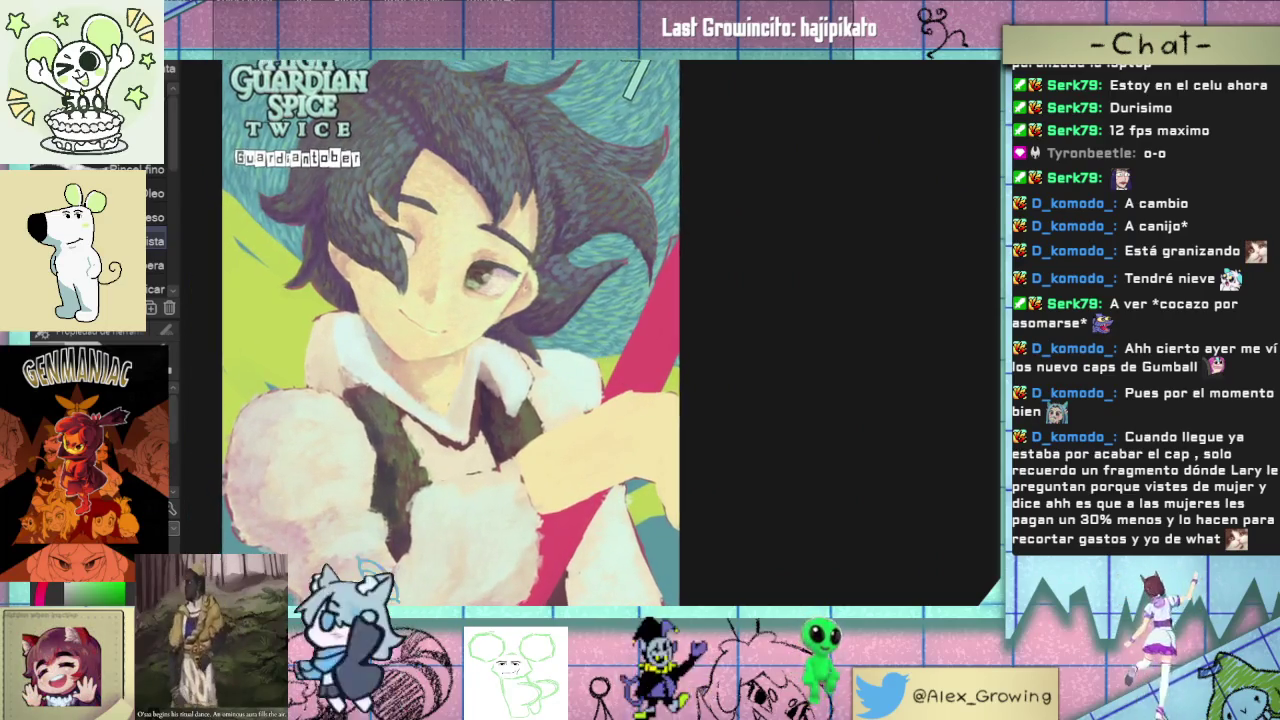
pyautogui.hotkey('ctrl', '0')
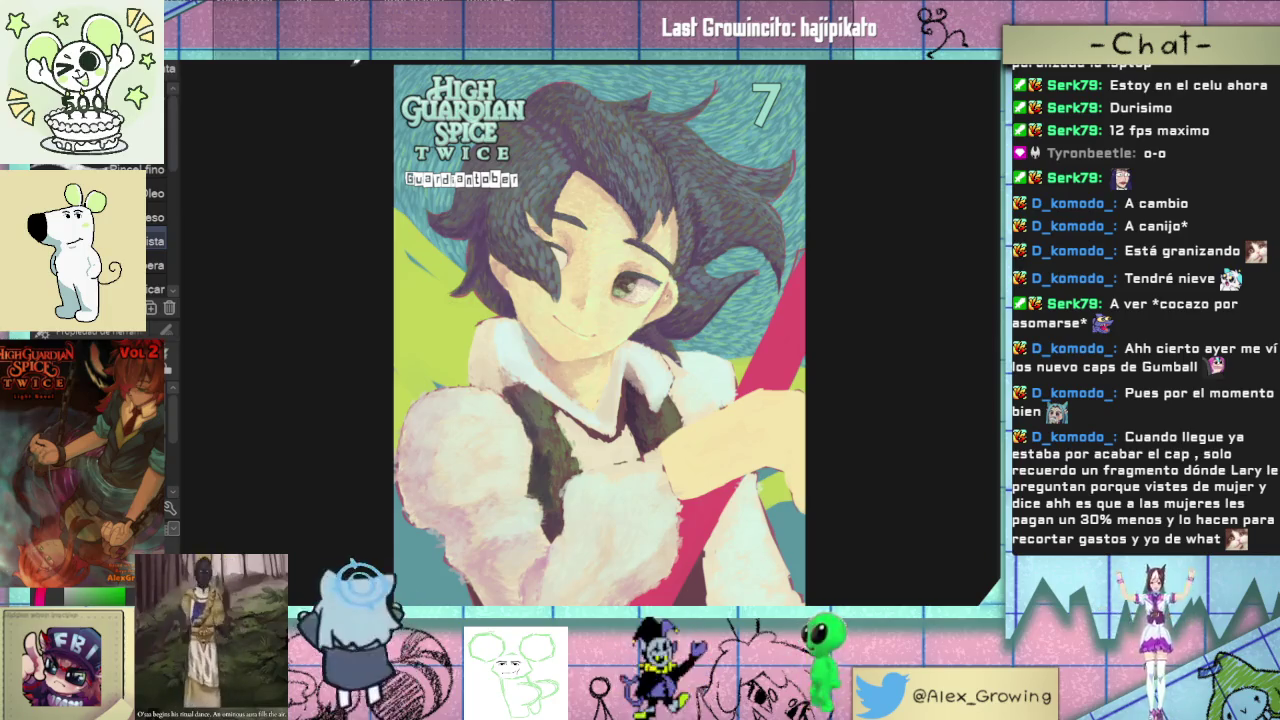
pyautogui.scroll(2, 535, 285)
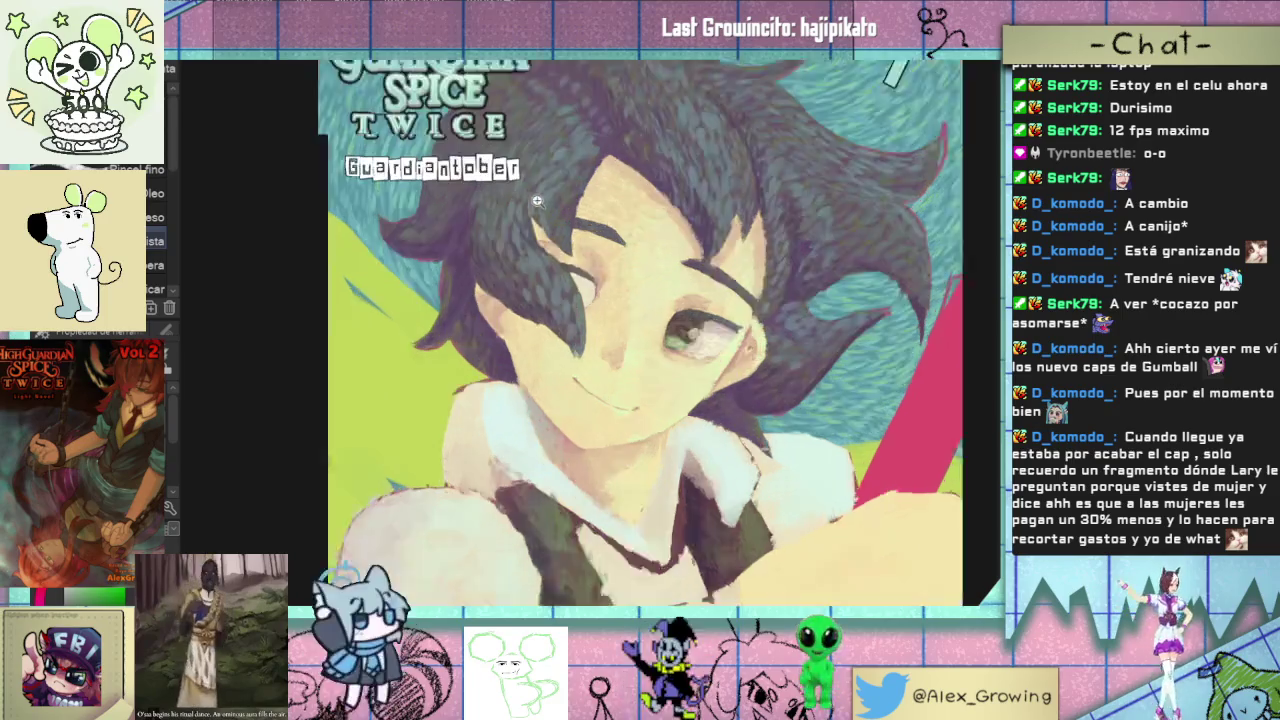
pyautogui.scroll(1, 535, 285)
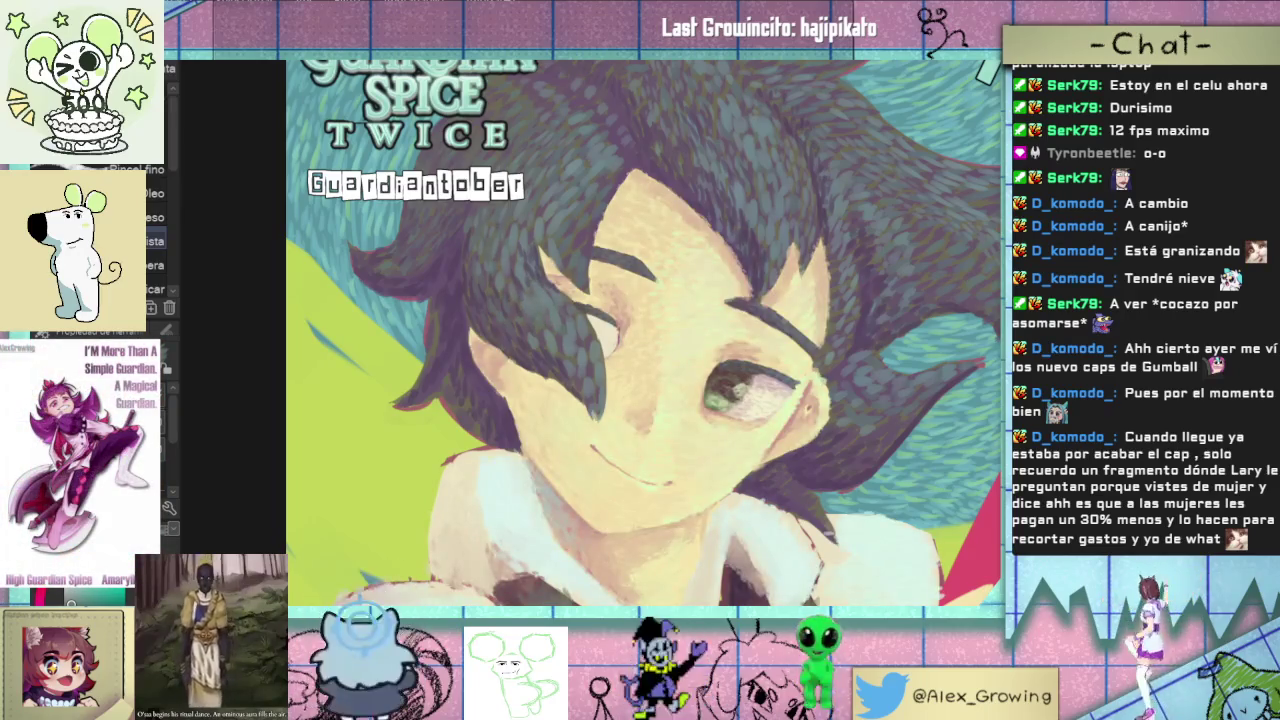
pyautogui.moveTo(529, 274); pyautogui.dragTo(551, 328)
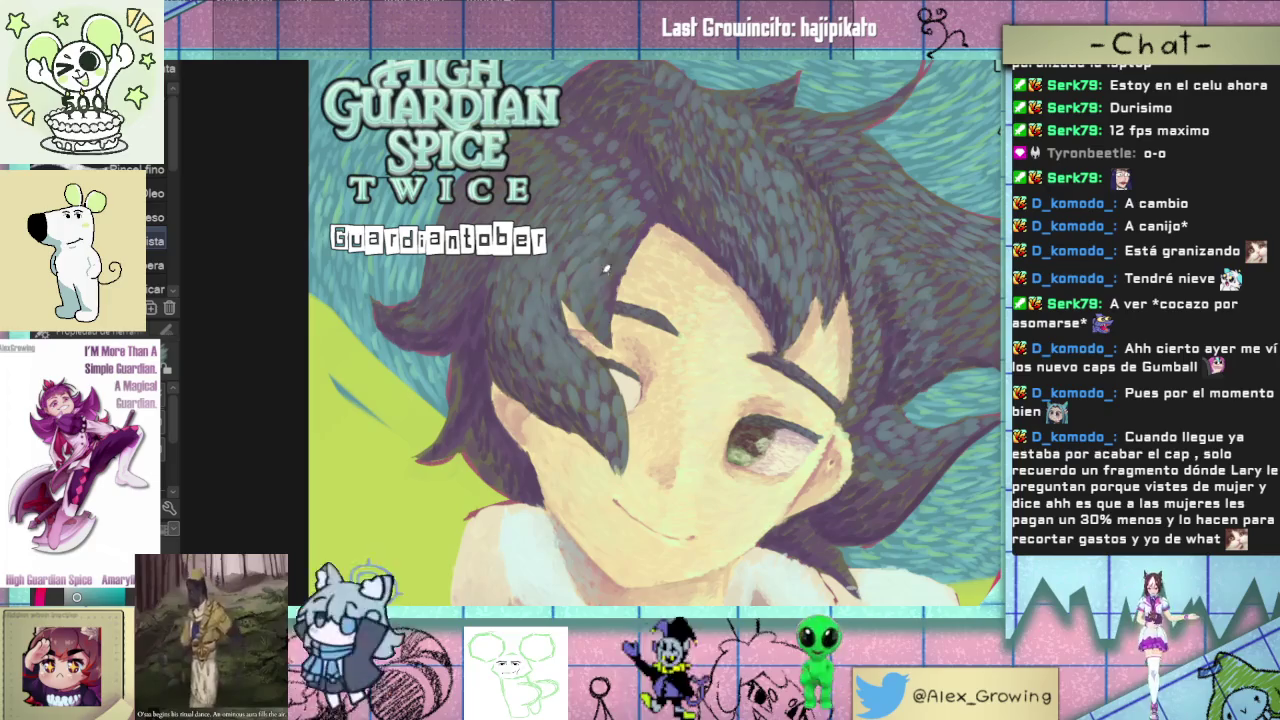
pyautogui.moveTo(556, 191); pyautogui.dragTo(543, 230)
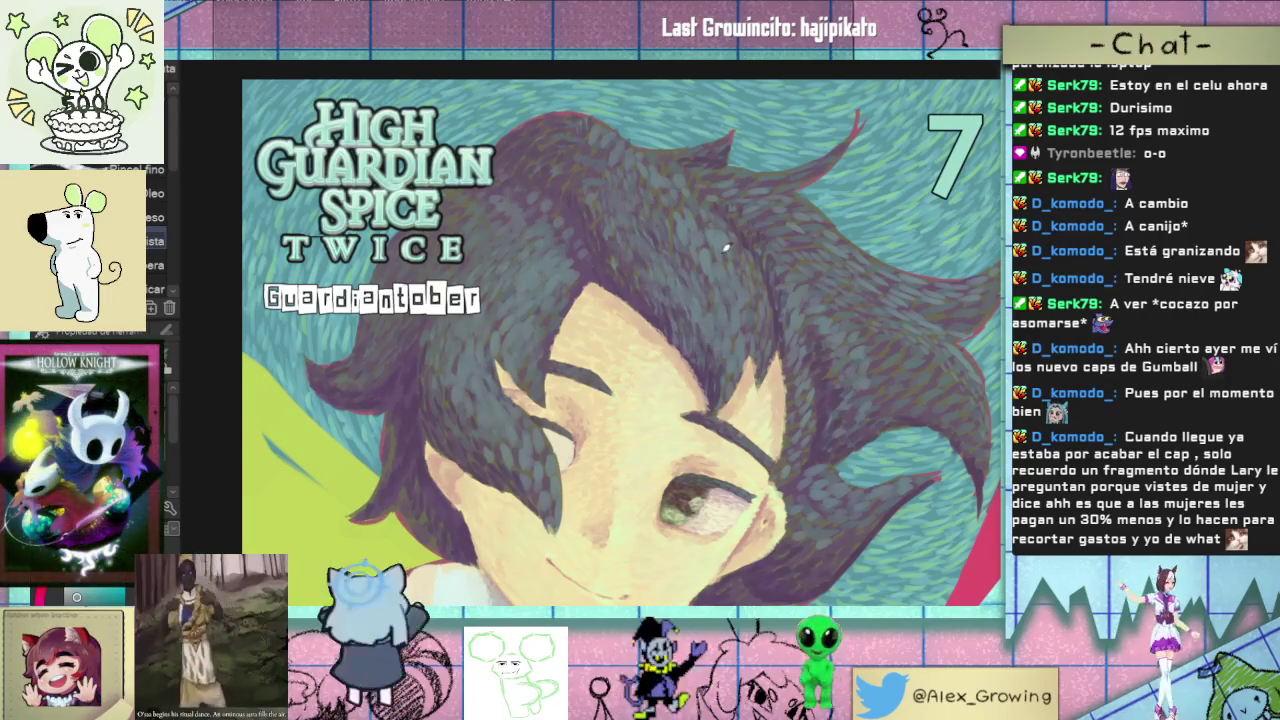
pyautogui.moveTo(628, 145); pyautogui.dragTo(548, 177)
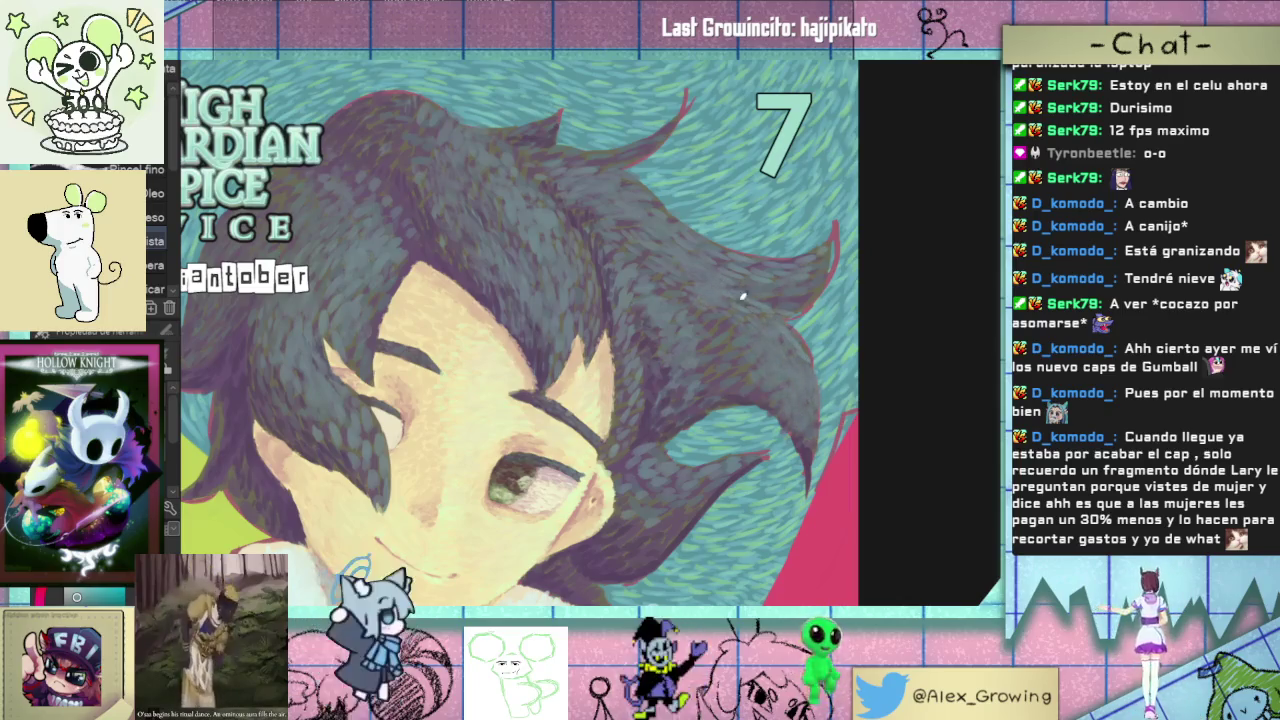
pyautogui.scroll(-5, 743, 296)
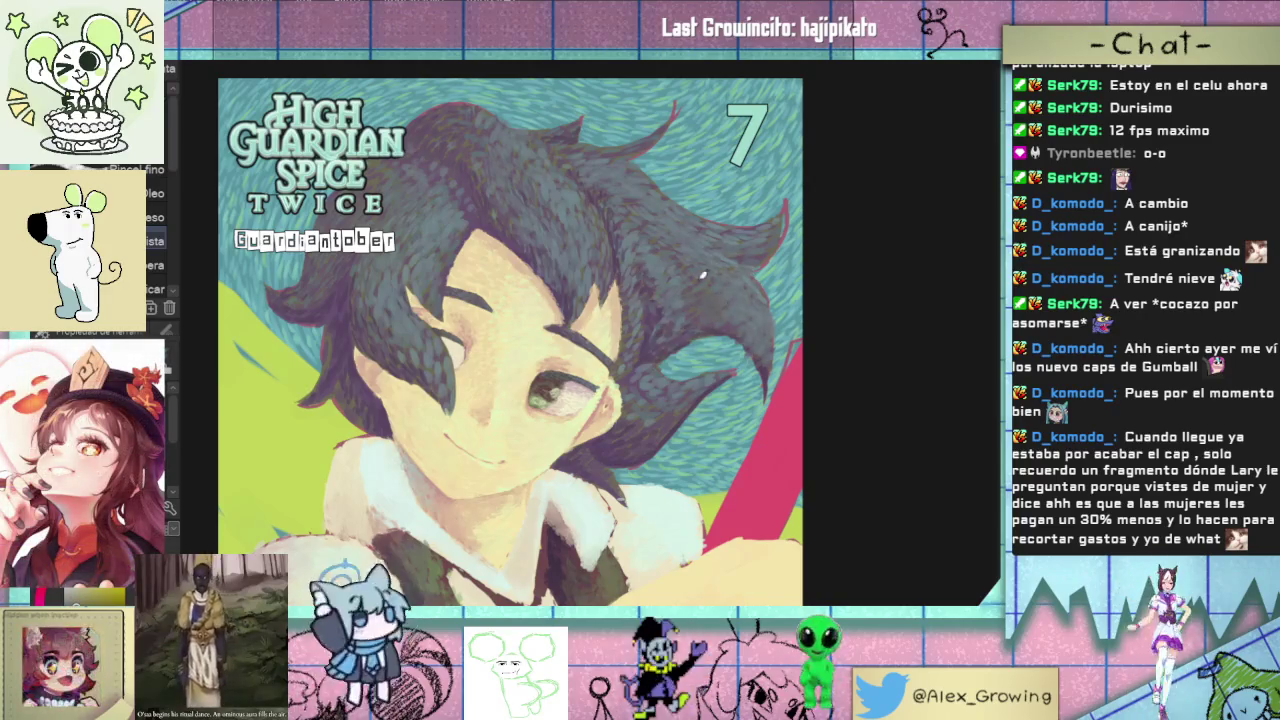
pyautogui.scroll(3, 494, 200)
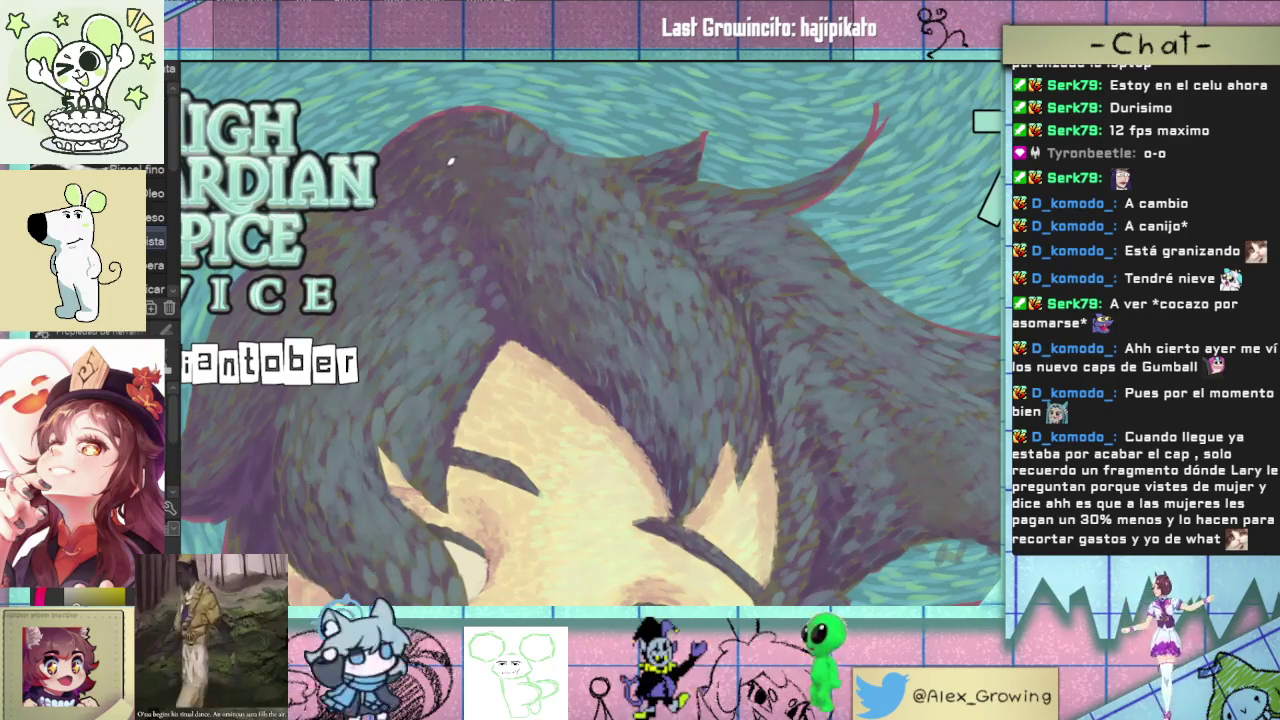
pyautogui.scroll(-3, 451, 162)
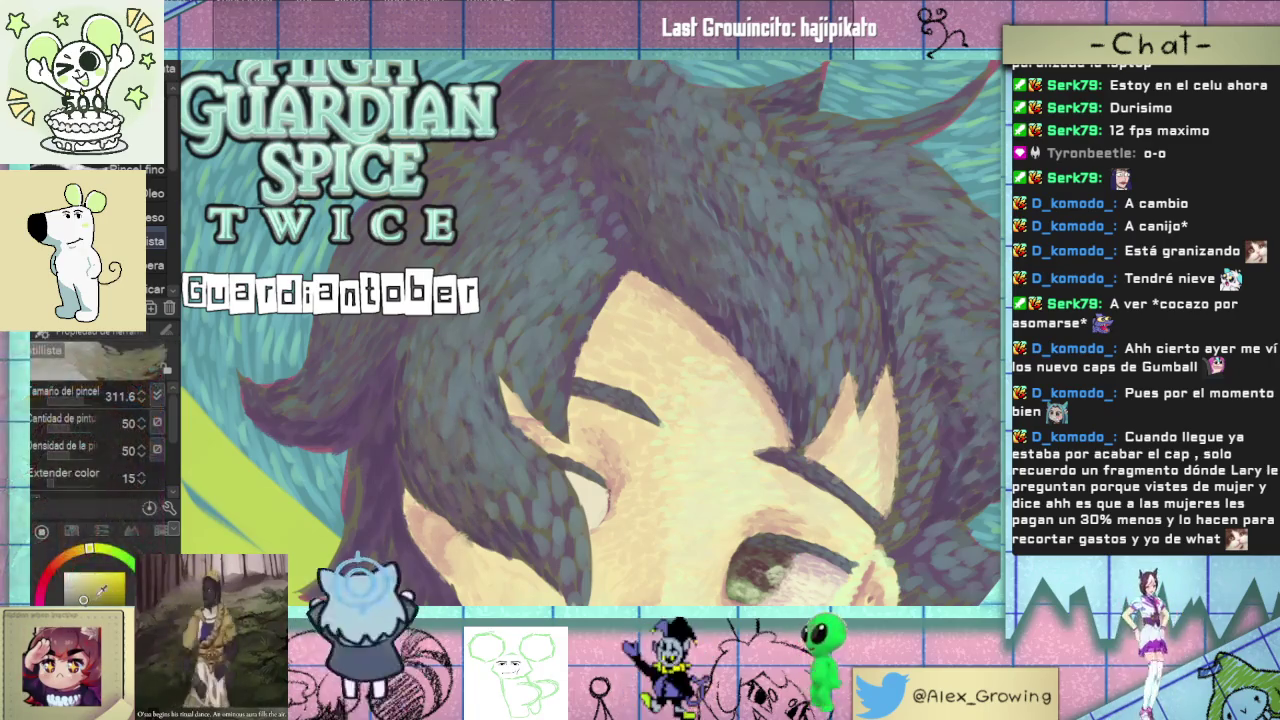
pyautogui.moveTo(374, 480)
pyautogui.mouseDown()
pyautogui.moveTo(366, 540)
pyautogui.moveTo(315, 570)
pyautogui.mouseUp()
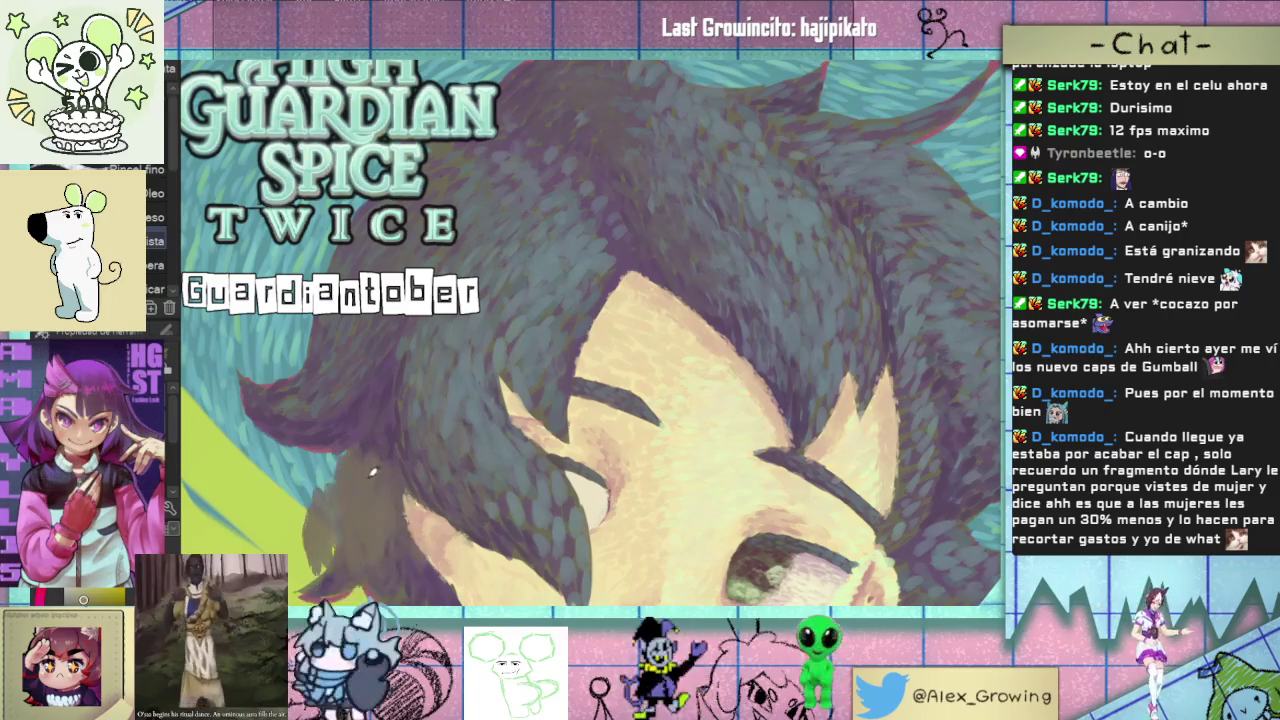
pyautogui.moveTo(330, 490); pyautogui.dragTo(400, 430)
pyautogui.hotkey('ctrl', 'z')
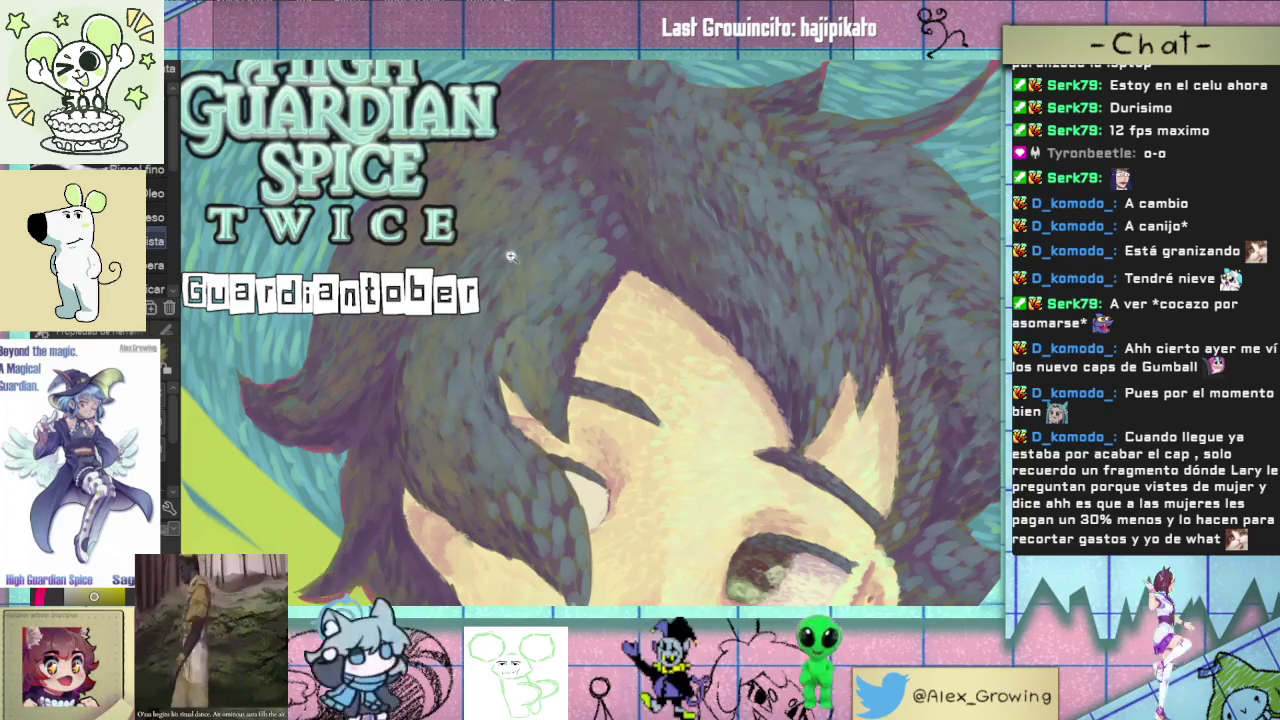
pyautogui.scroll(-5, 510, 256)
pyautogui.scroll(1, 540, 258)
pyautogui.scroll(-1, 575, 262)
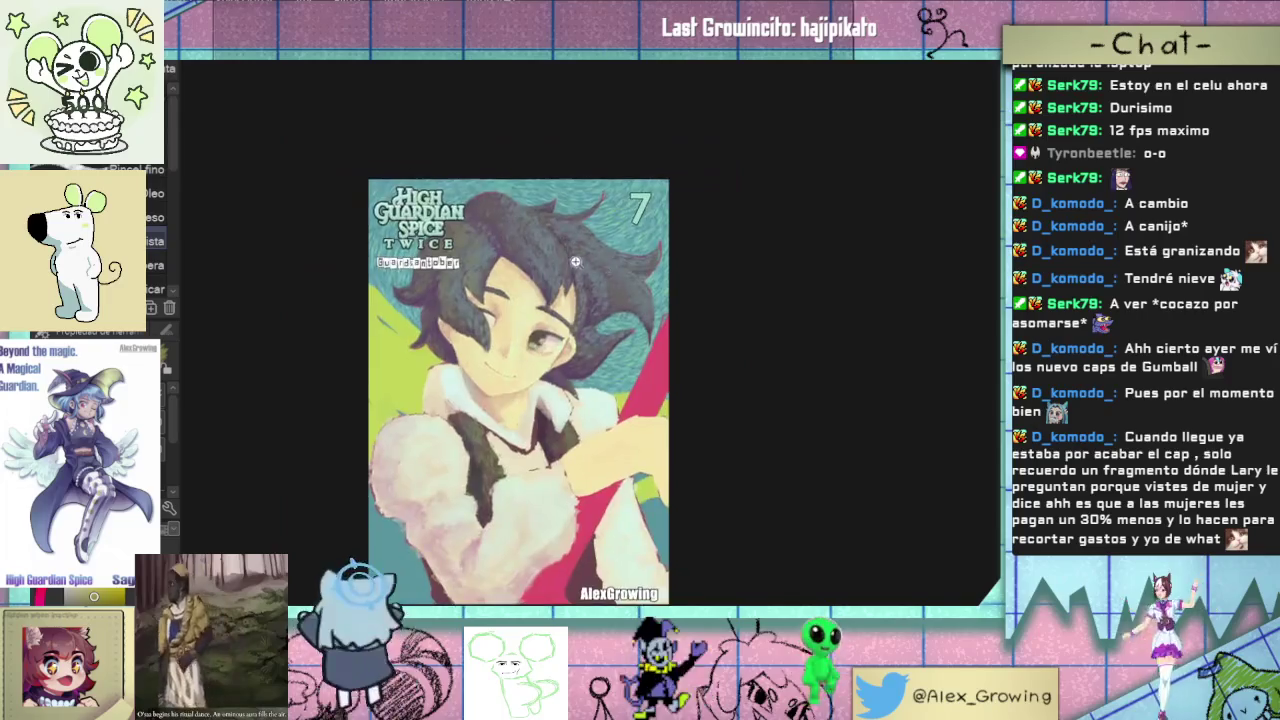
pyautogui.scroll(4, 575, 262)
pyautogui.scroll(1, 620, 290)
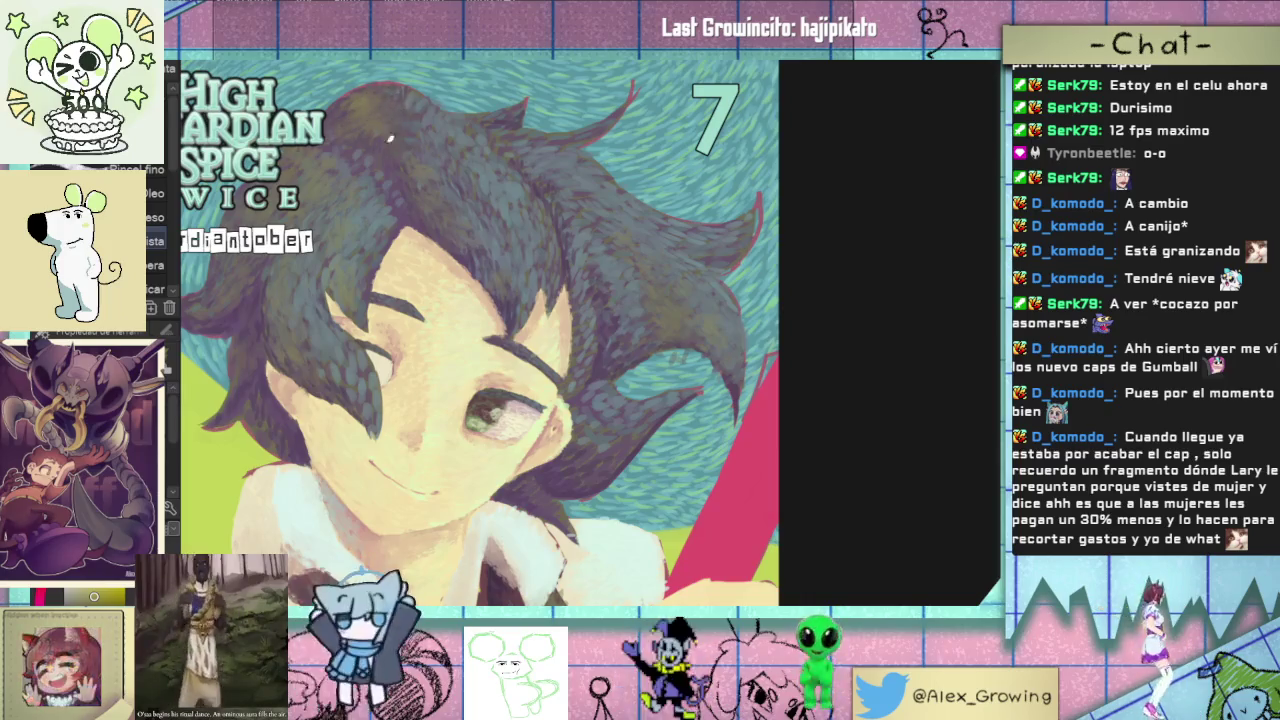
pyautogui.scroll(2, 392, 100)
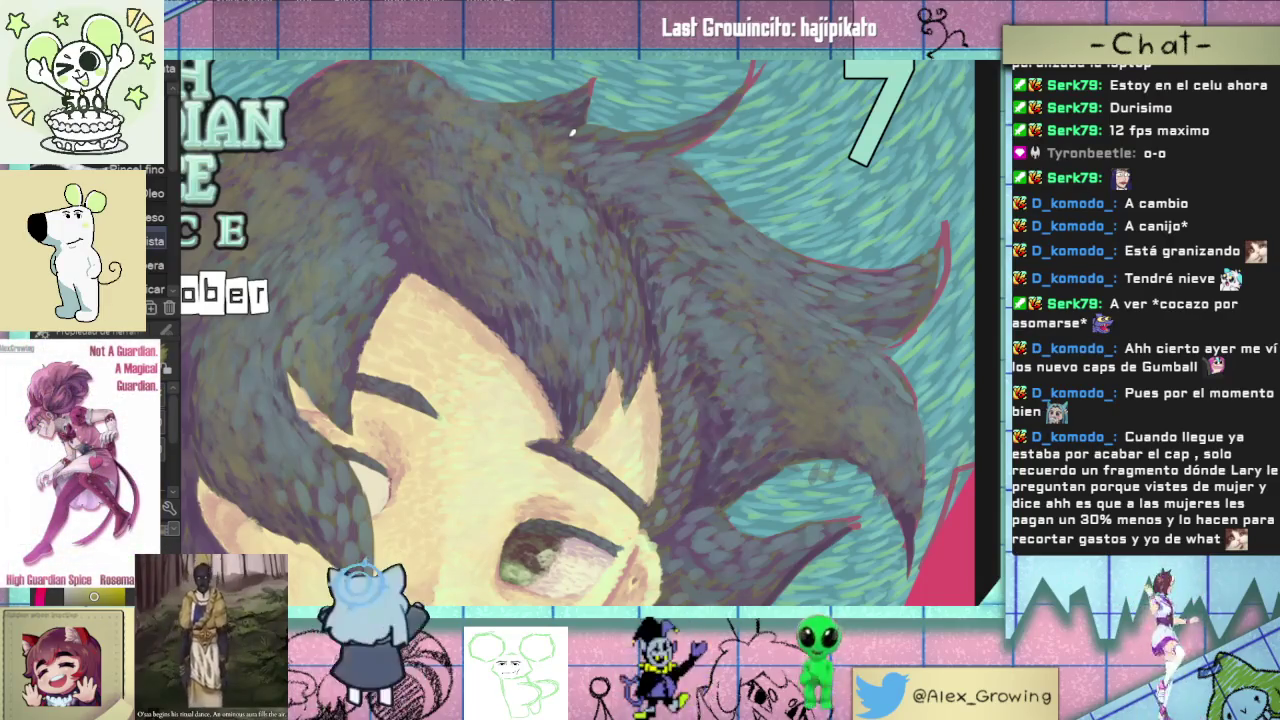
pyautogui.scroll(-3, 604, 230)
pyautogui.moveTo(604, 230); pyautogui.dragTo(586, 216)
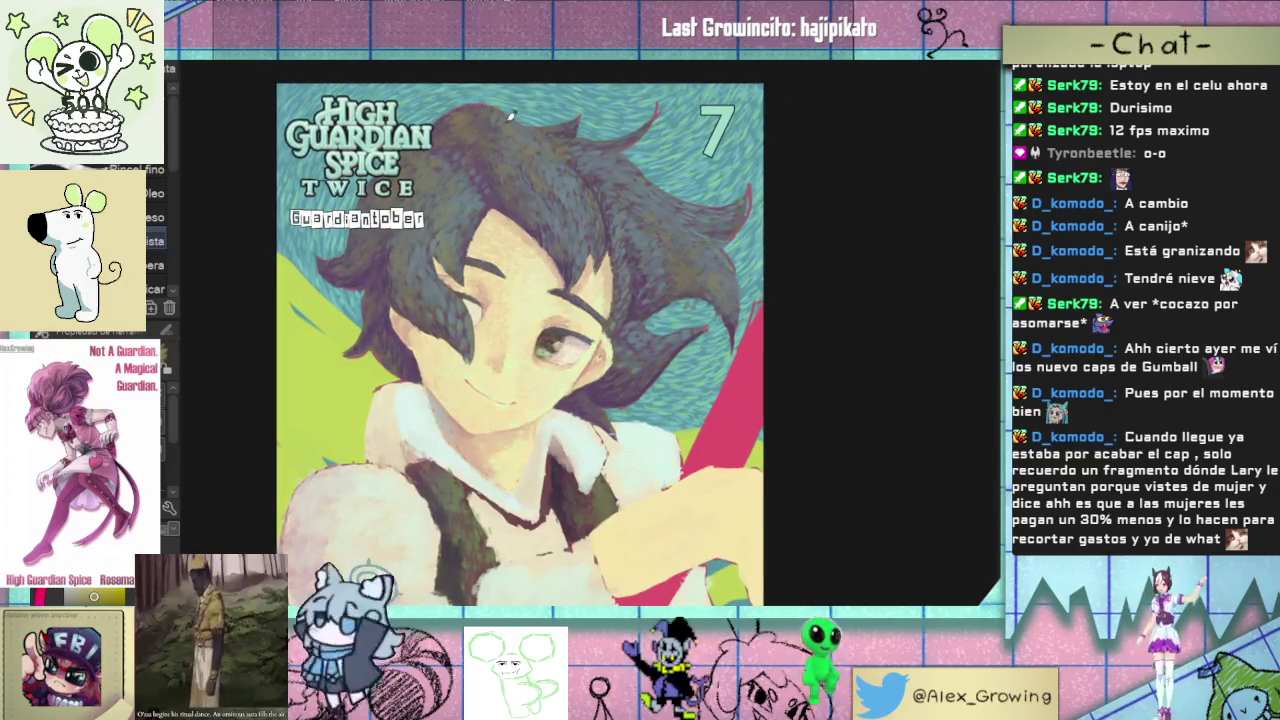
pyautogui.scroll(-3, 633, 247)
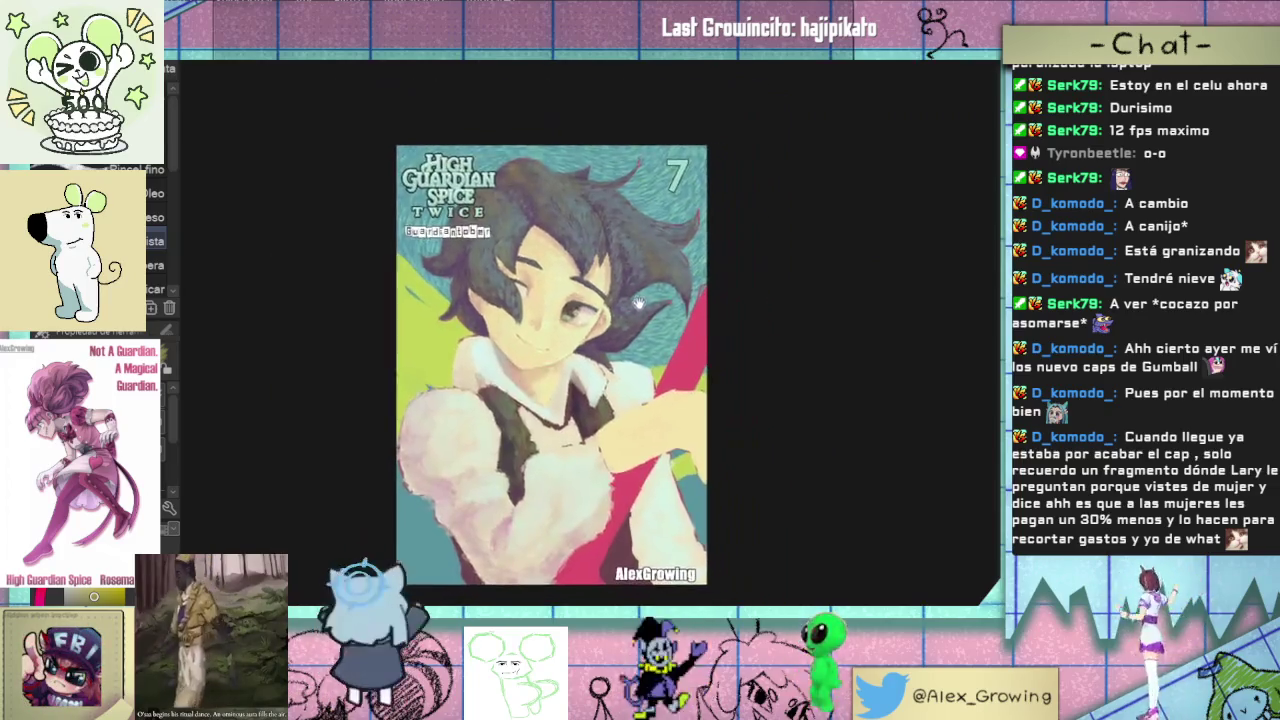
pyautogui.scroll(5, 636, 248)
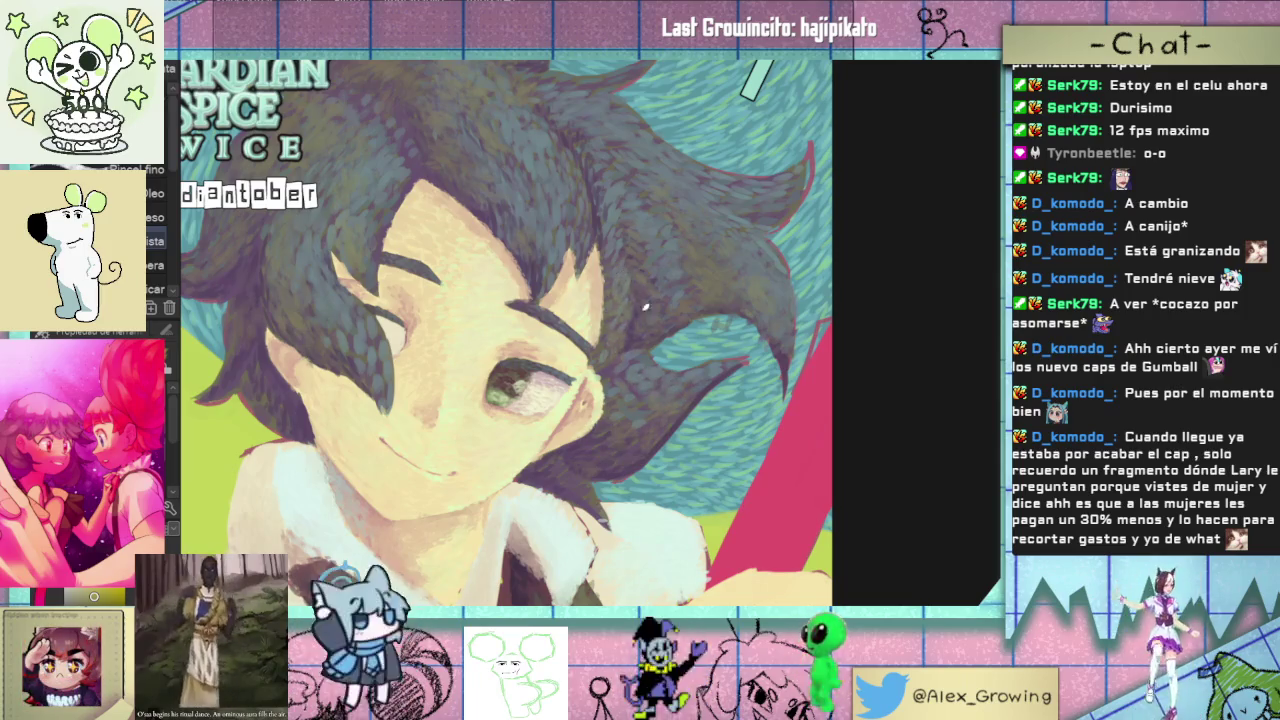
pyautogui.scroll(-4, 646, 307)
pyautogui.scroll(2, 582, 308)
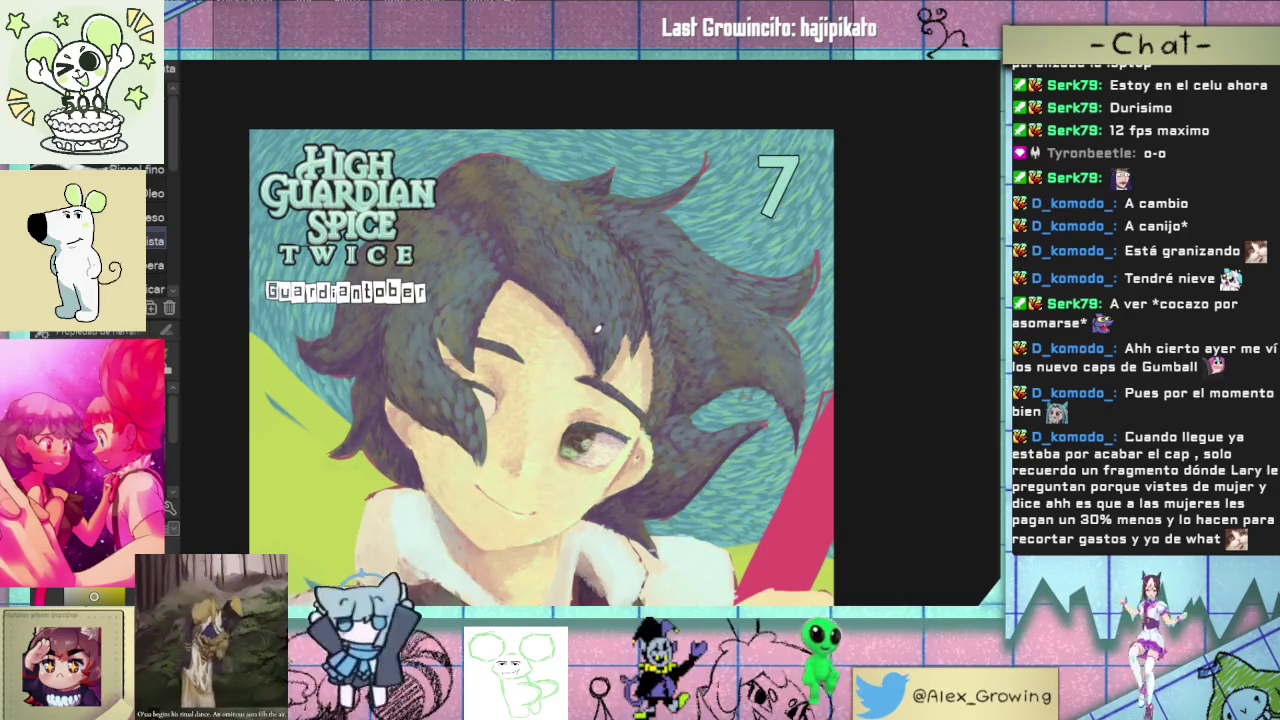
pyautogui.scroll(3, 500, 270)
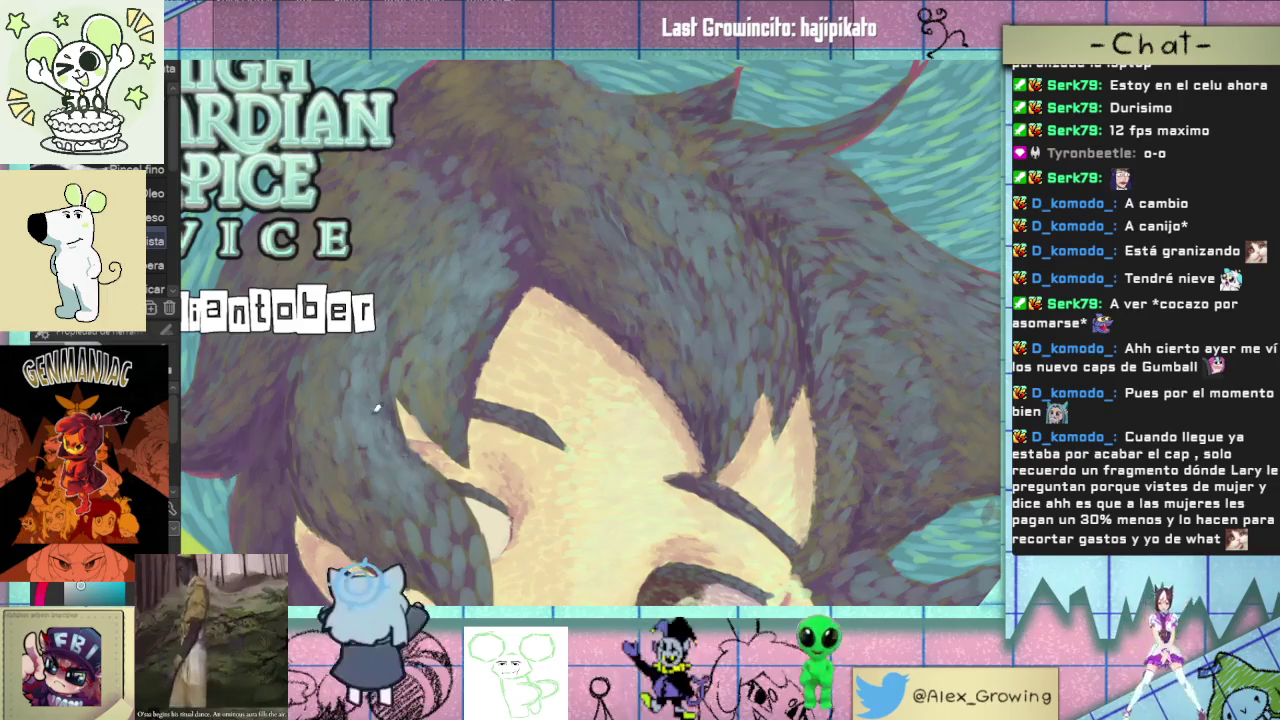
pyautogui.scroll(-3, 335, 340)
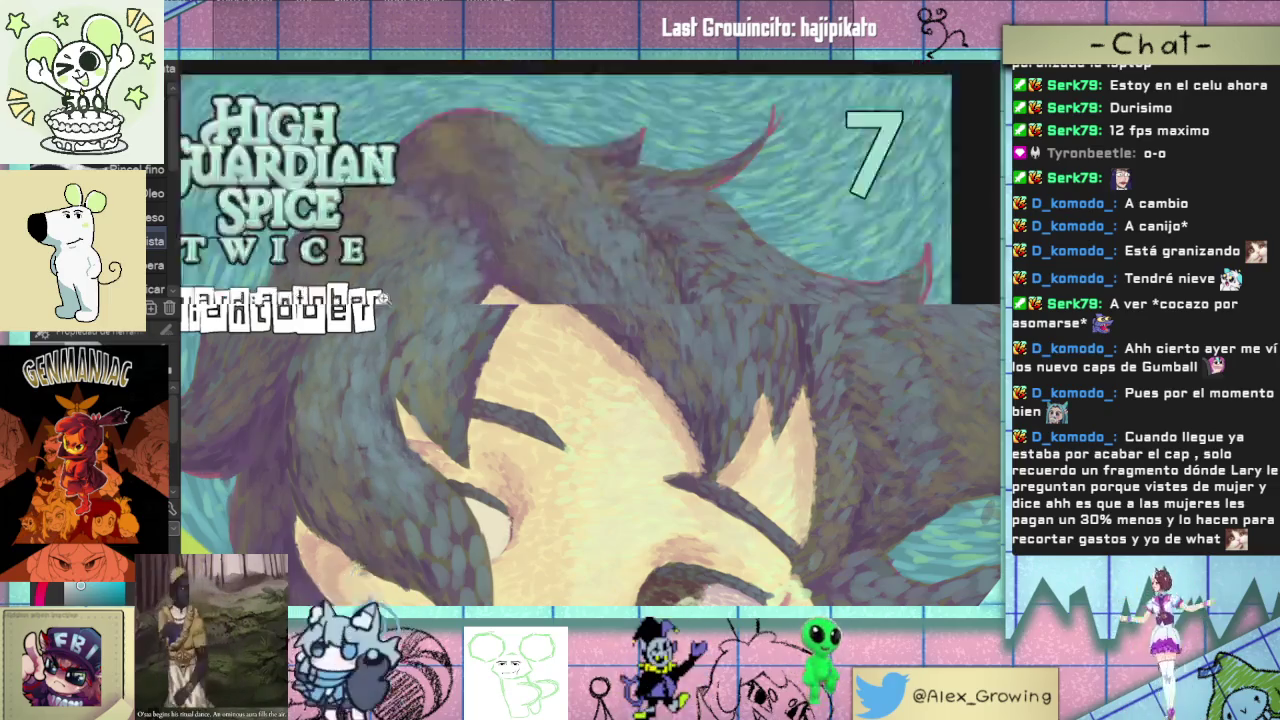
pyautogui.scroll(-3, 488, 342)
pyautogui.scroll(2, 534, 288)
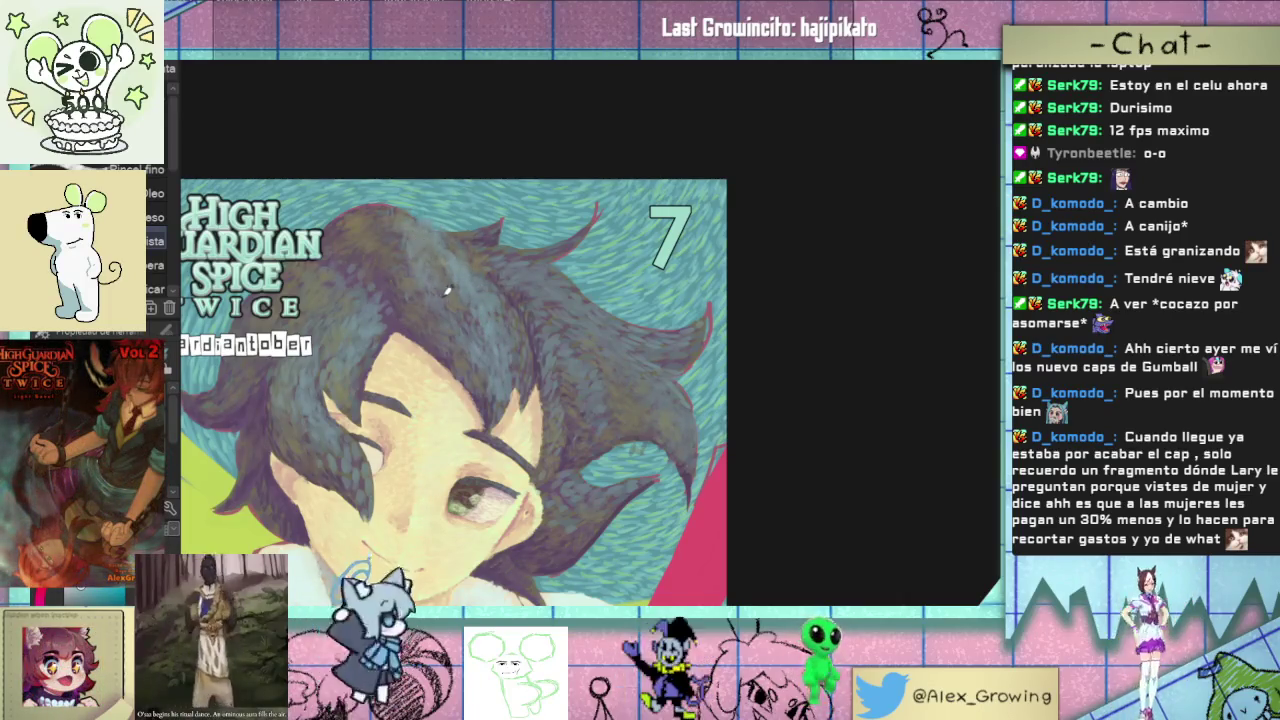
# - Deepen the boy's dark hair with darker painterly brush strokes
pyautogui.moveTo(511, 274); pyautogui.dragTo(466, 389)
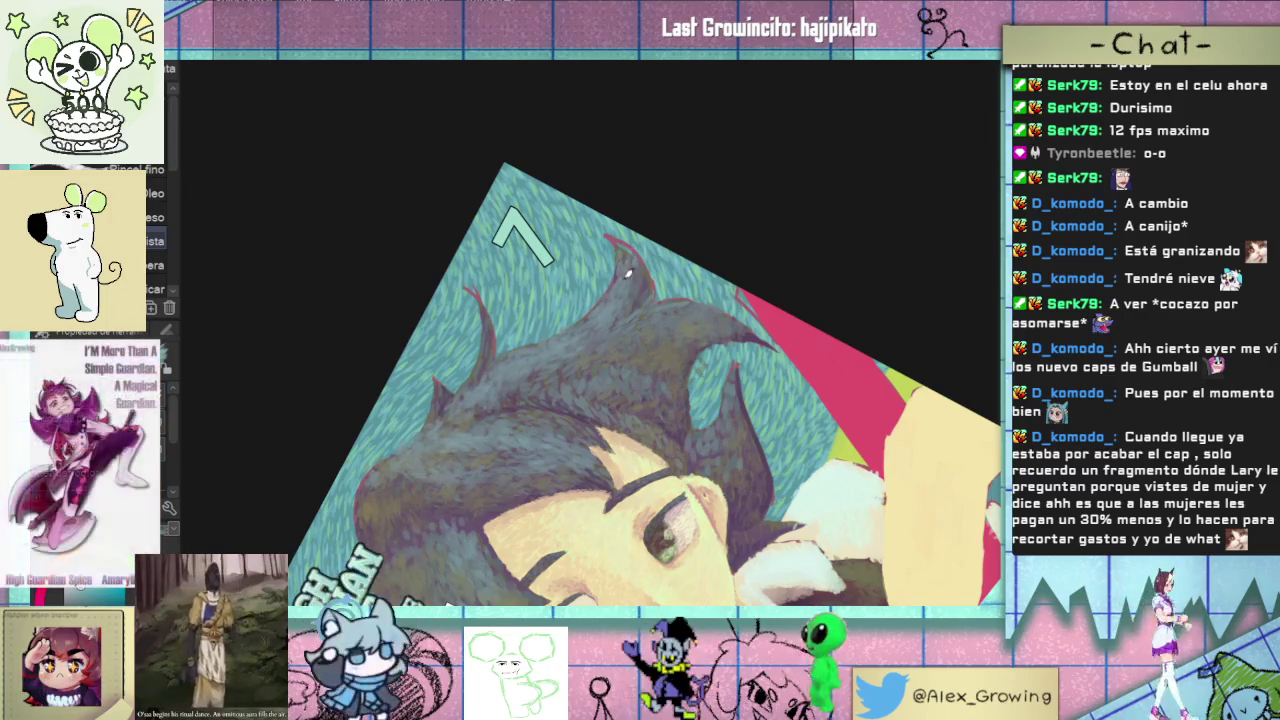
pyautogui.moveTo(720, 322); pyautogui.dragTo(570, 457)
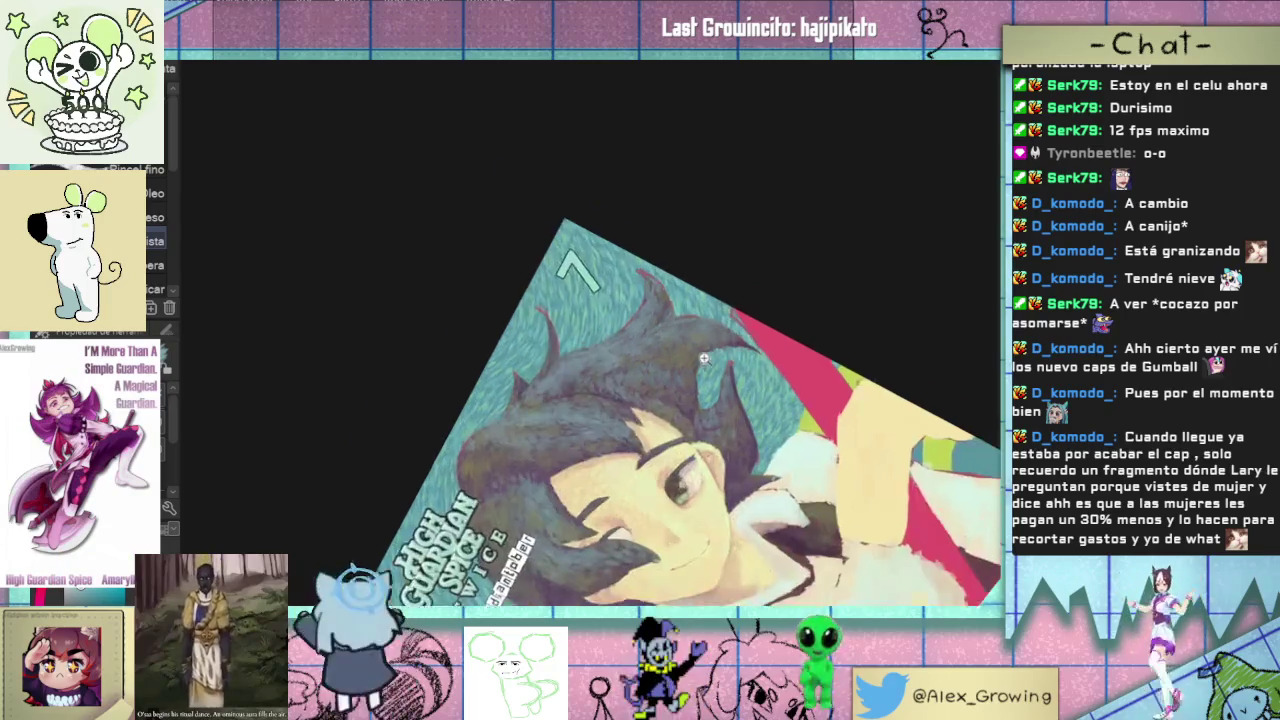
pyautogui.moveTo(726, 392)
pyautogui.mouseDown()
pyautogui.moveTo(677, 337)
pyautogui.moveTo(563, 386)
pyautogui.moveTo(697, 211)
pyautogui.moveTo(326, 446)
pyautogui.mouseUp()
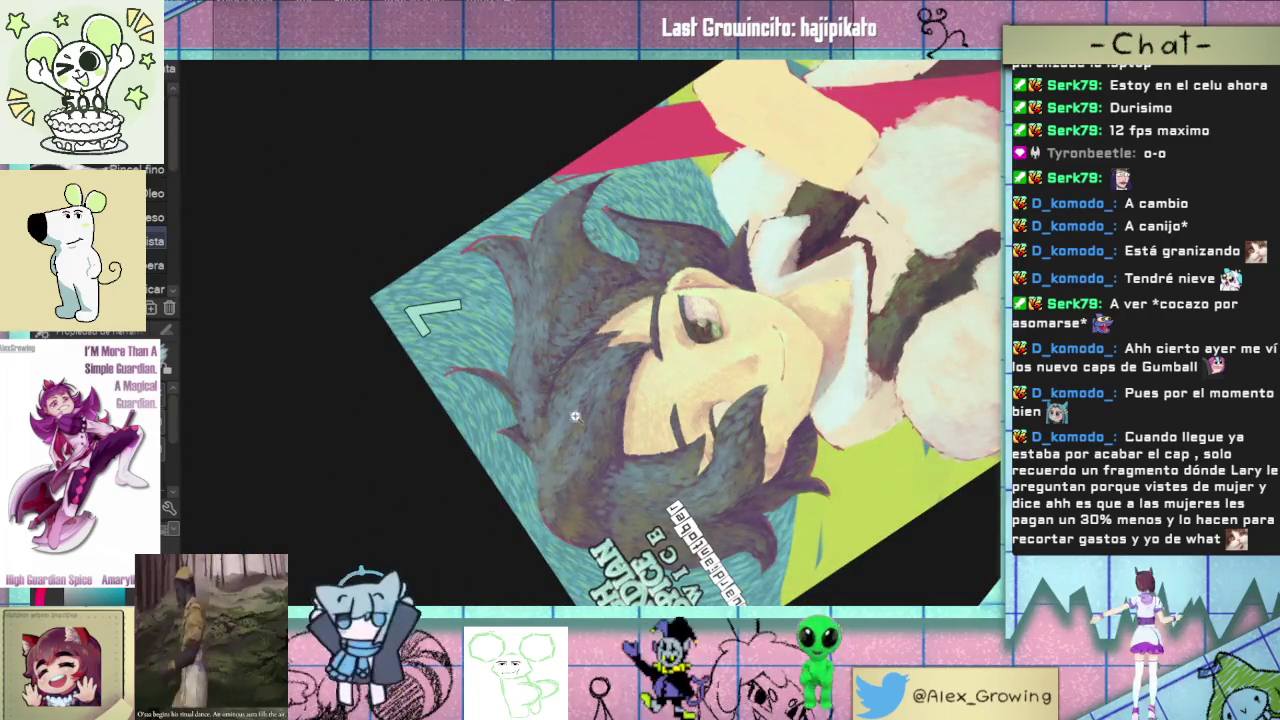
pyautogui.scroll(3, 575, 415)
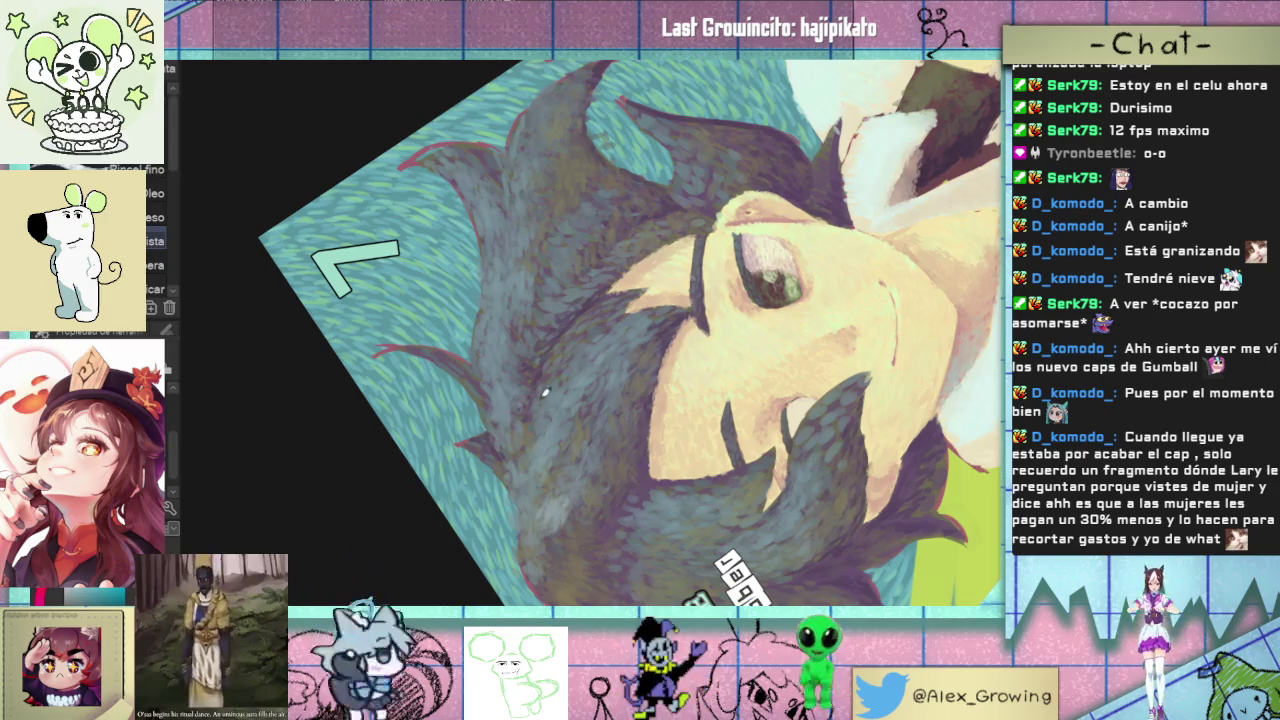
pyautogui.scroll(3, 555, 423)
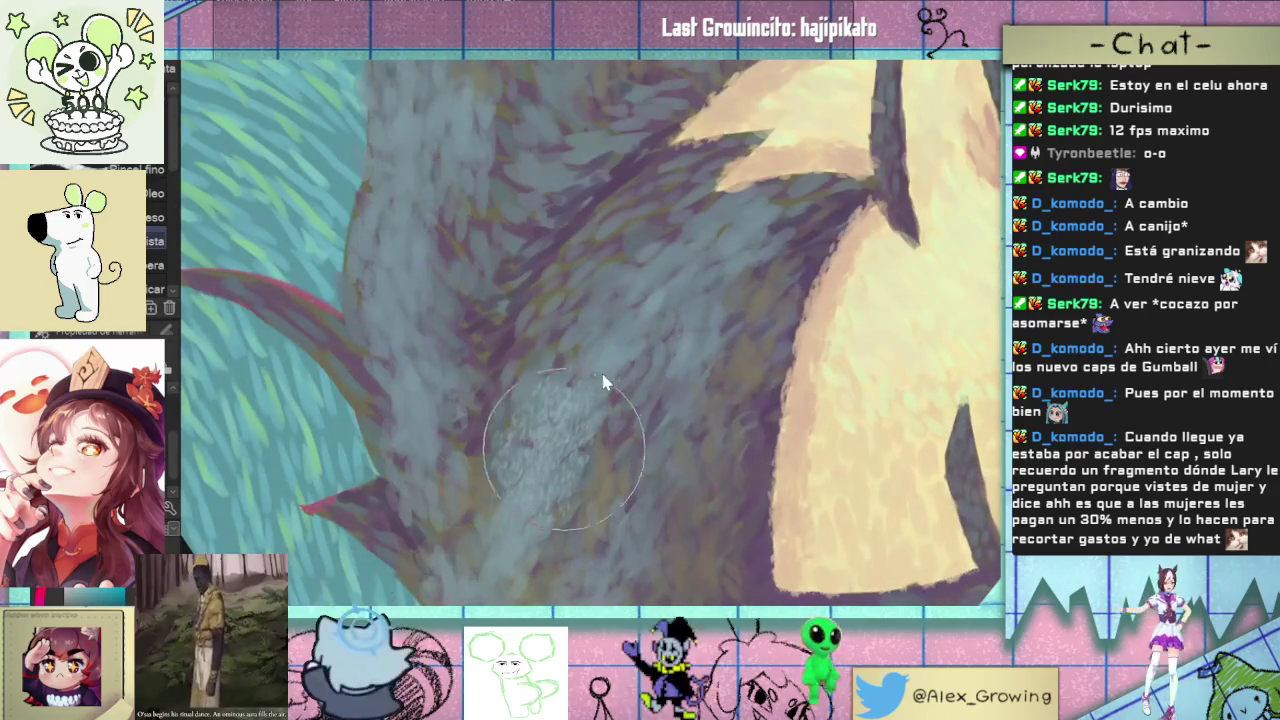
pyautogui.scroll(-2, 555, 417)
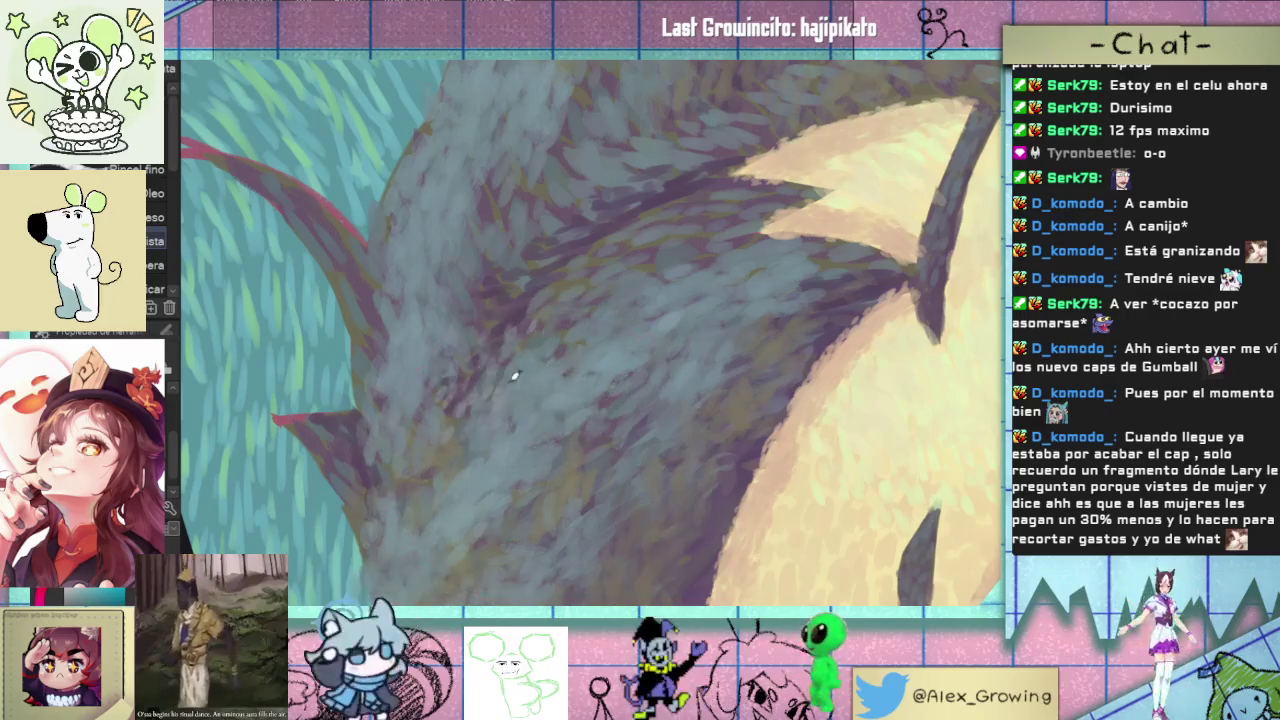
pyautogui.scroll(-2, 543, 378)
pyautogui.moveTo(536, 360); pyautogui.dragTo(485, 395)
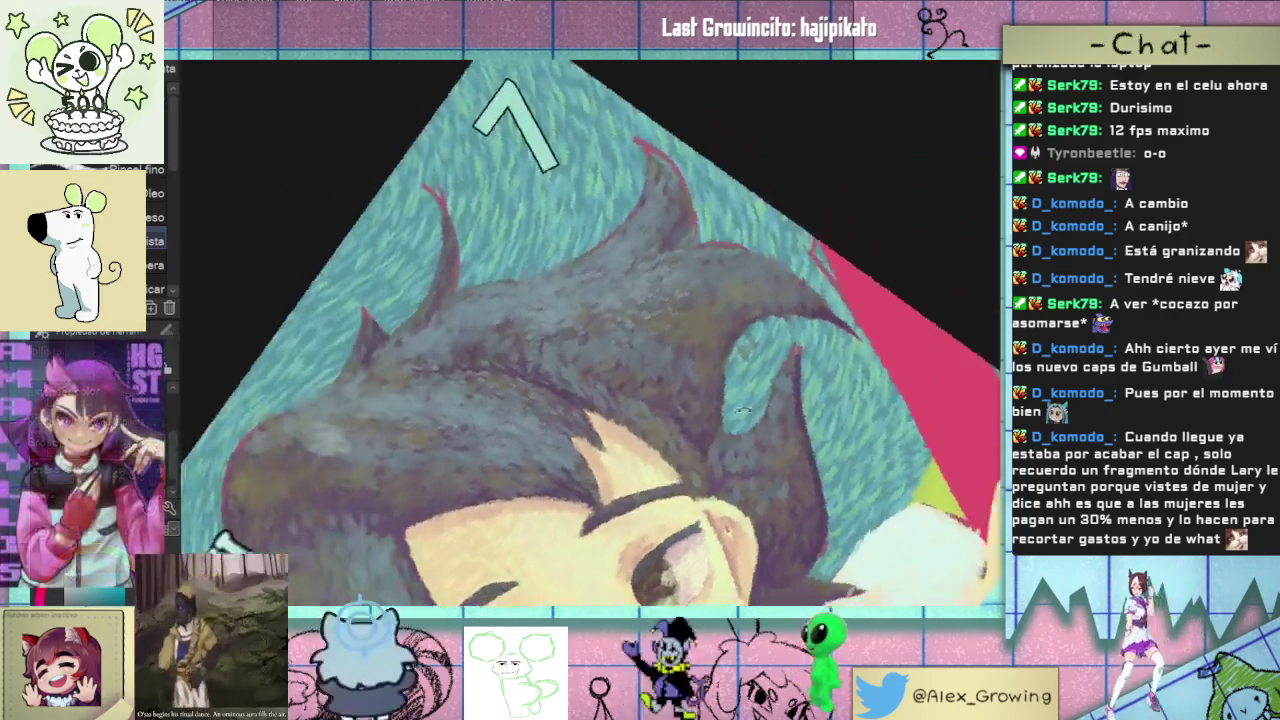
pyautogui.moveTo(608, 240)
pyautogui.mouseDown()
pyautogui.moveTo(645, 284)
pyautogui.moveTo(670, 280)
pyautogui.mouseUp()
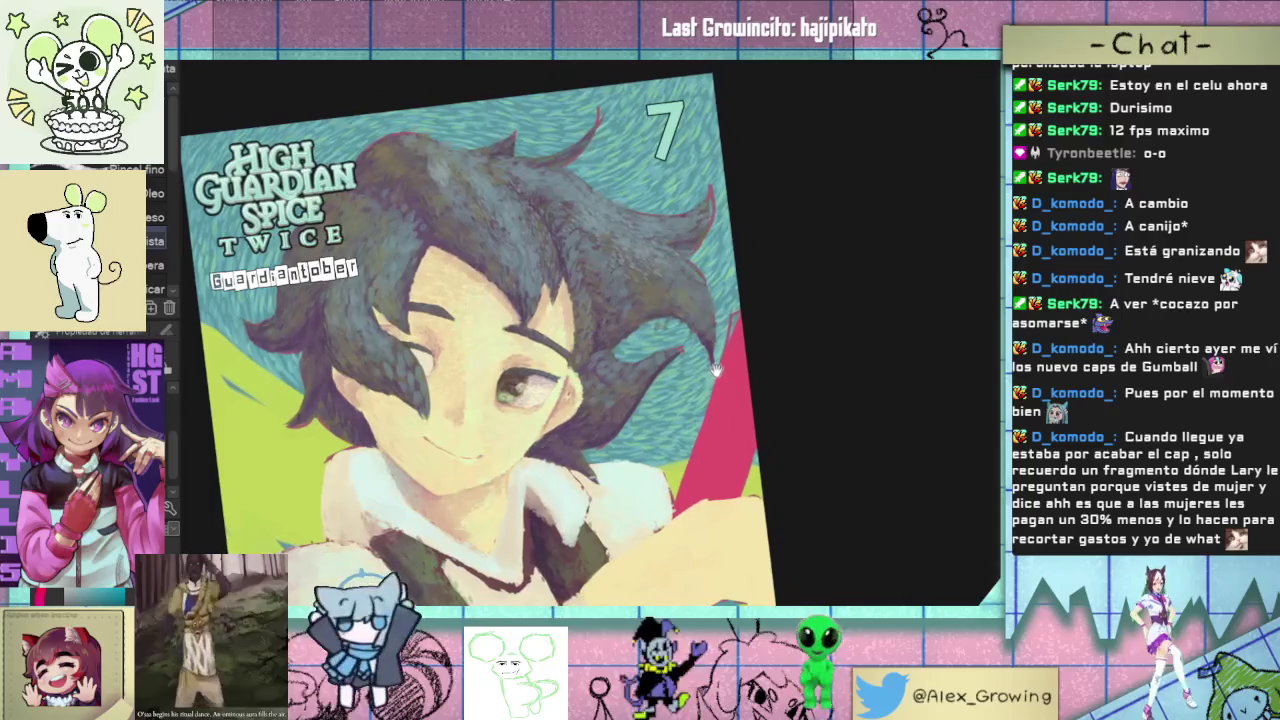
pyautogui.scroll(2, 682, 278)
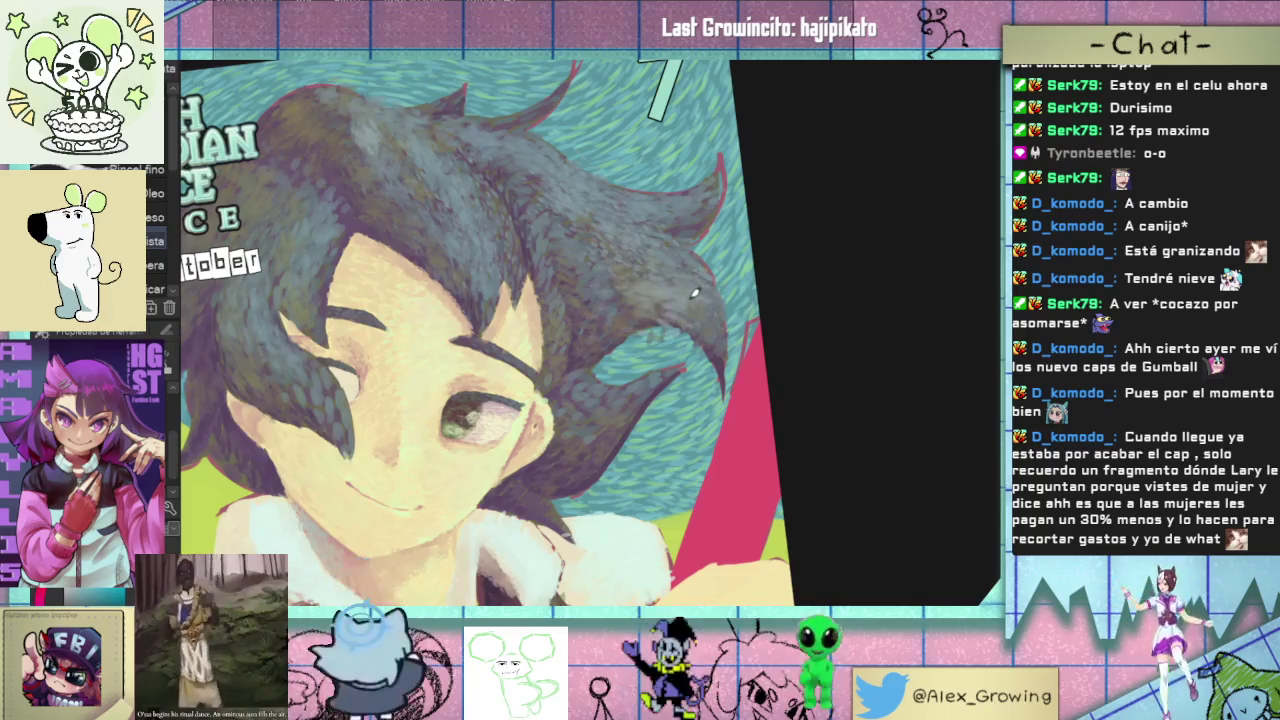
pyautogui.moveTo(620, 318); pyautogui.dragTo(686, 271)
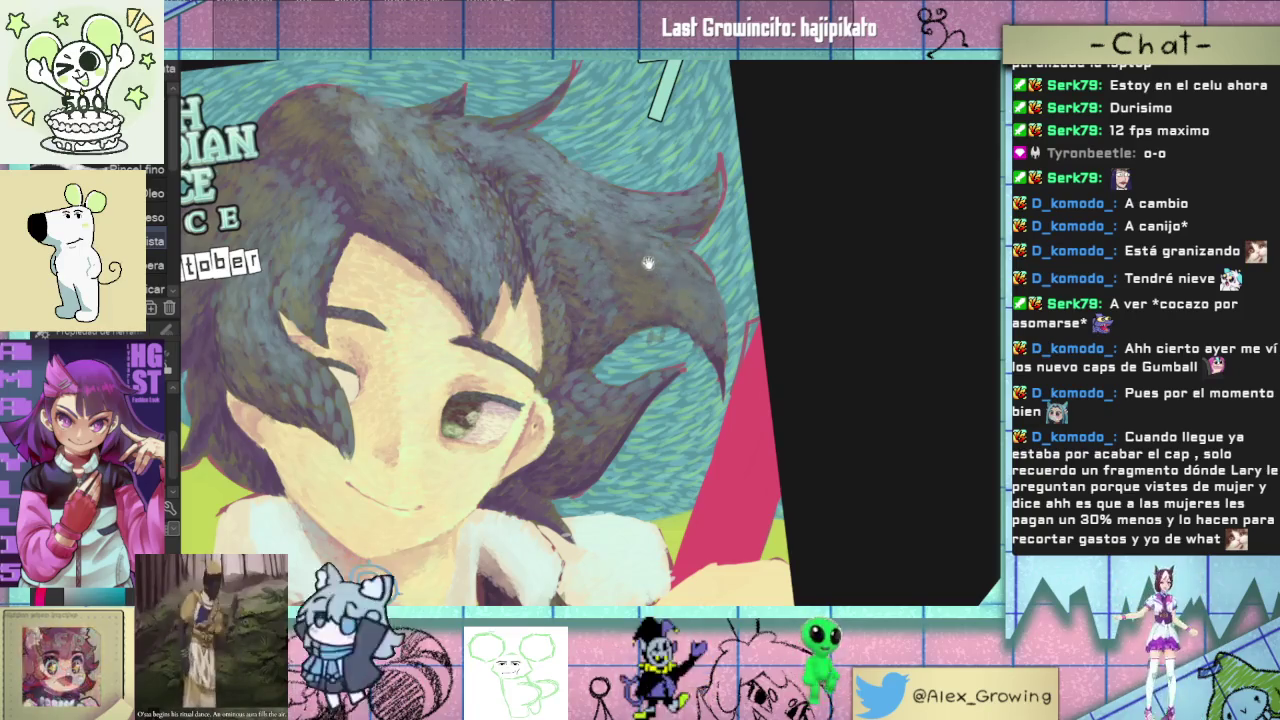
pyautogui.scroll(-2, 686, 272)
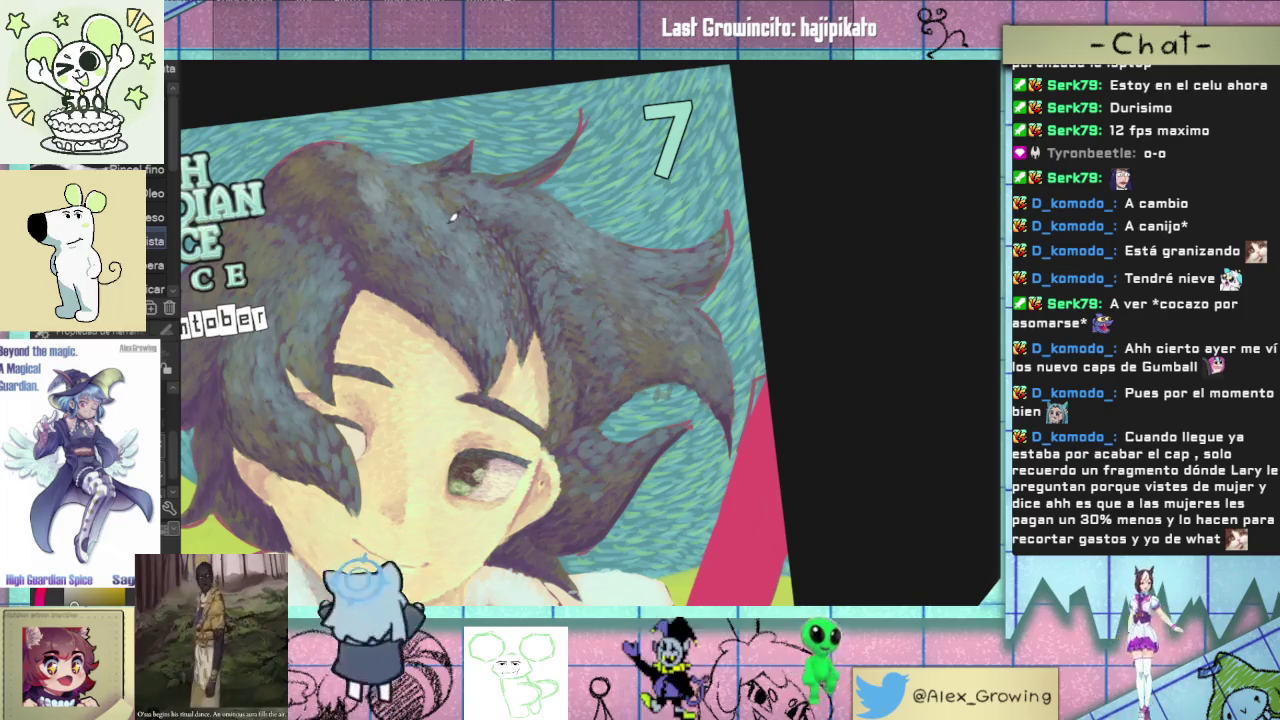
pyautogui.scroll(3, 586, 251)
pyautogui.scroll(-2, 657, 287)
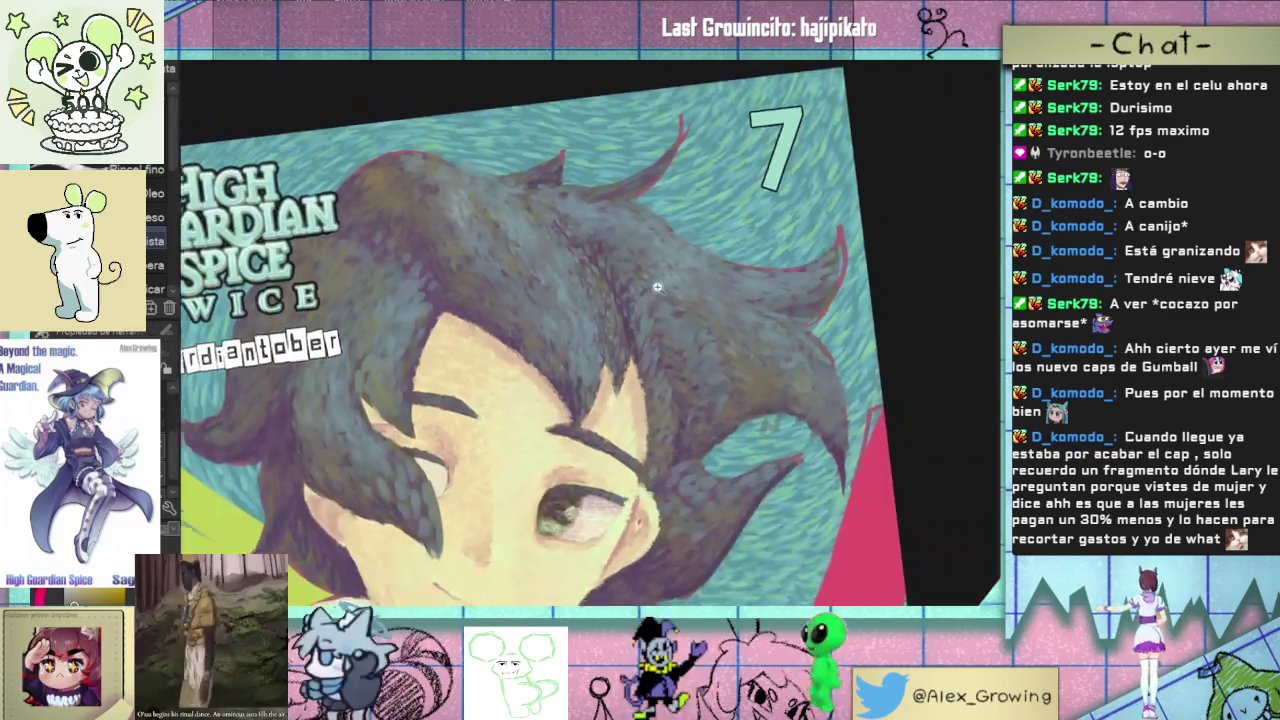
pyautogui.scroll(-2, 657, 287)
pyautogui.scroll(-2, 680, 300)
pyautogui.scroll(1, 700, 310)
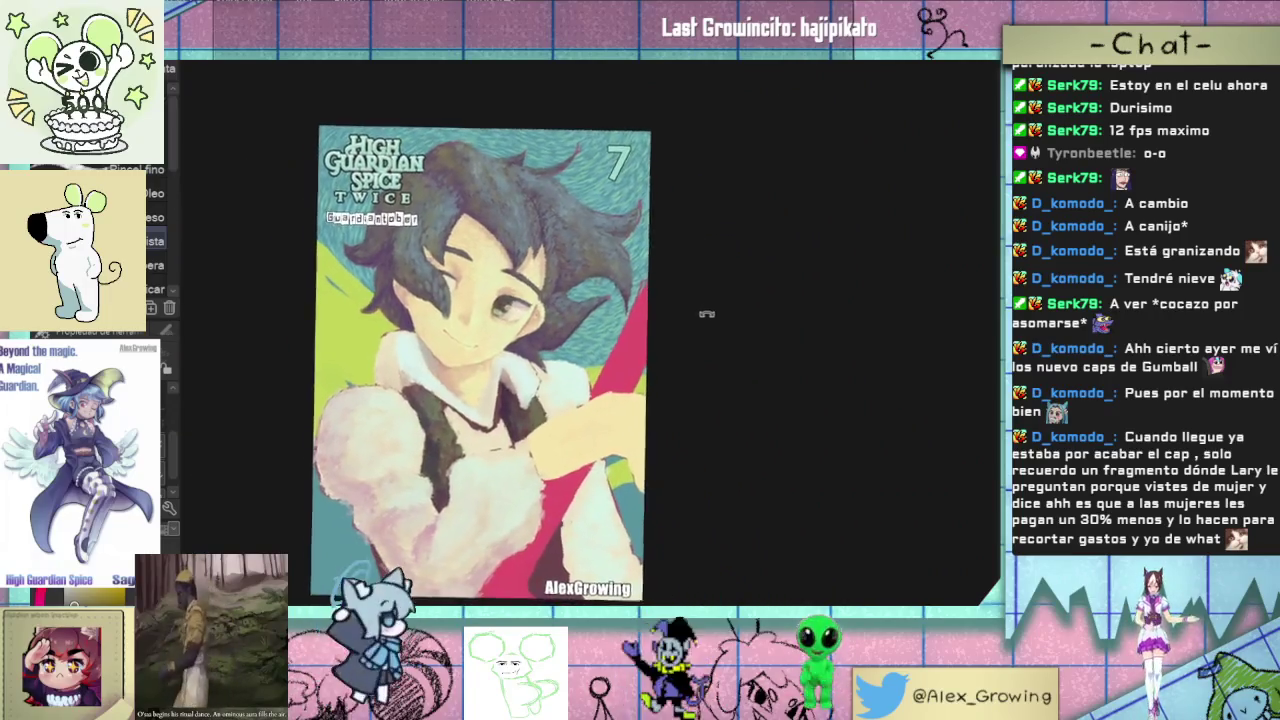
pyautogui.scroll(2, 594, 360)
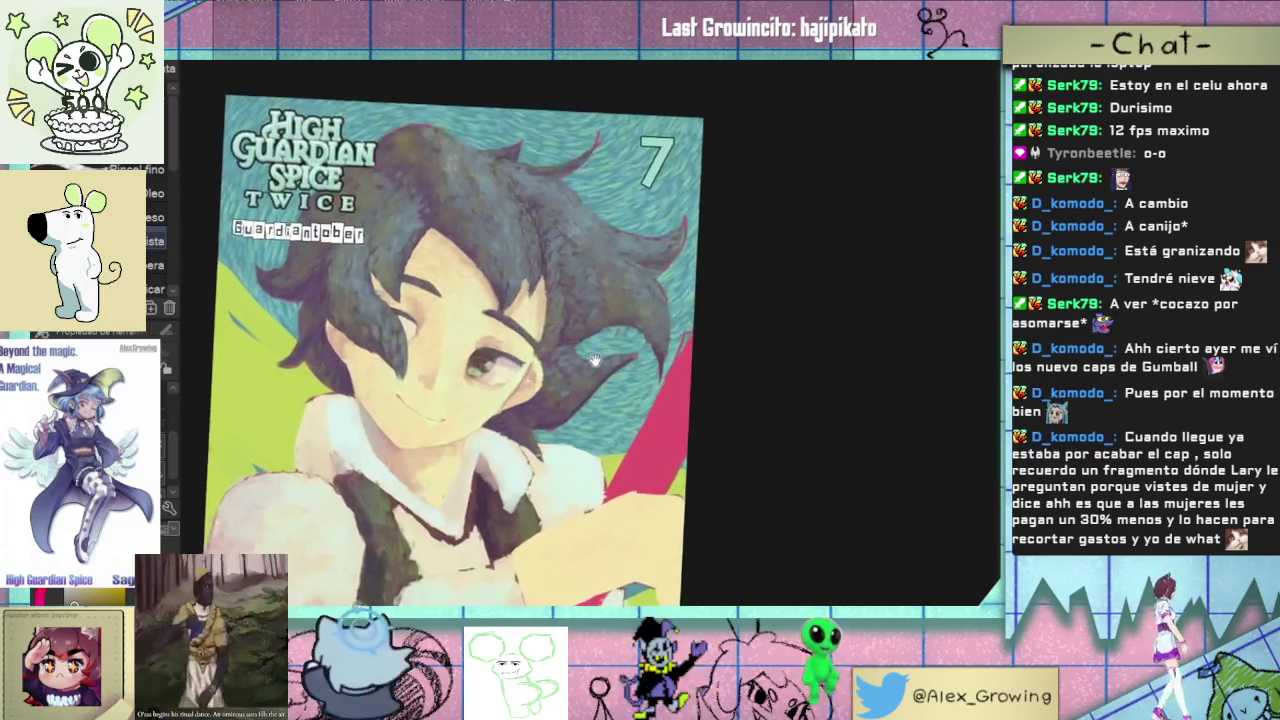
pyautogui.moveTo(594, 360); pyautogui.dragTo(598, 270)
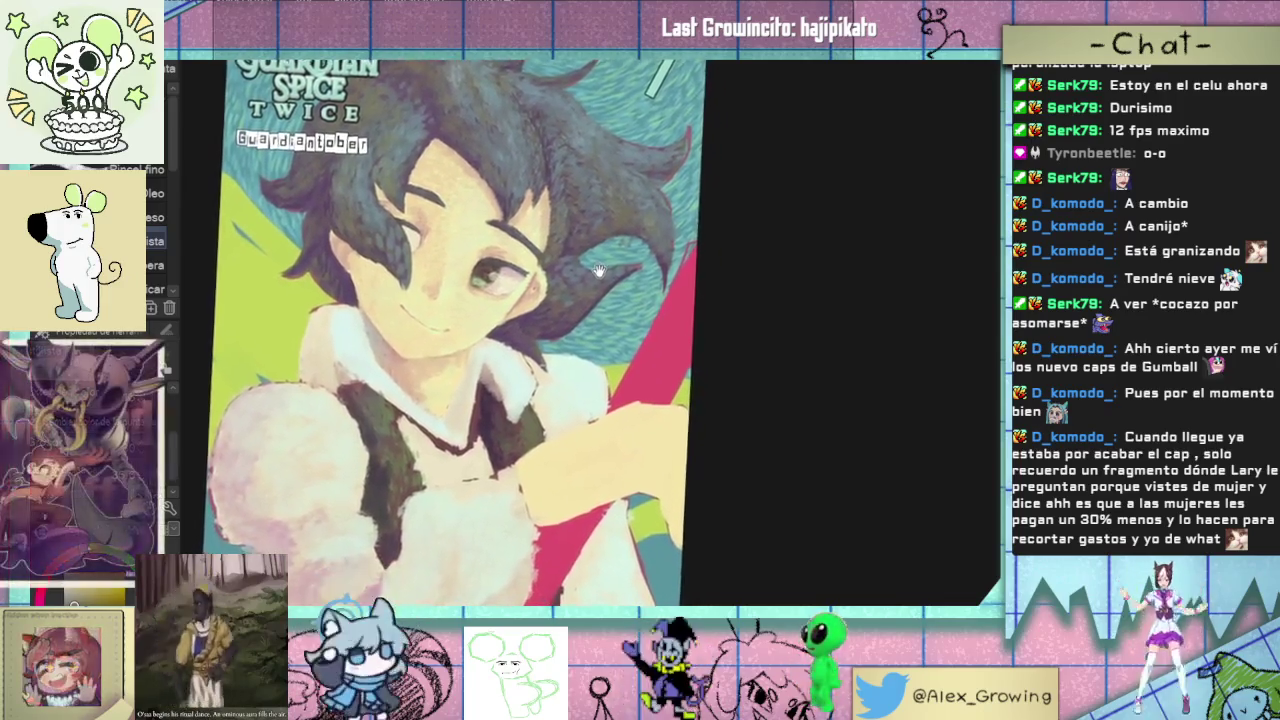
pyautogui.scroll(-2, 598, 270)
pyautogui.scroll(2, 644, 318)
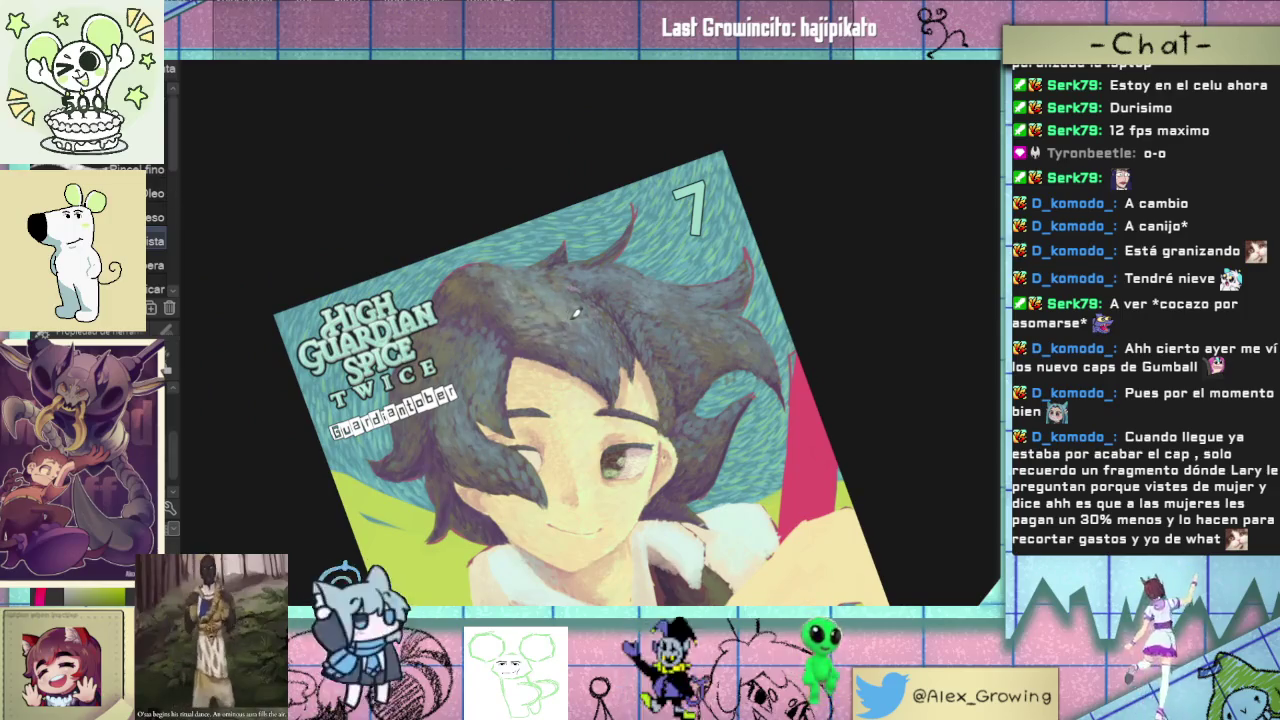
pyautogui.moveTo(540, 295); pyautogui.dragTo(621, 395)
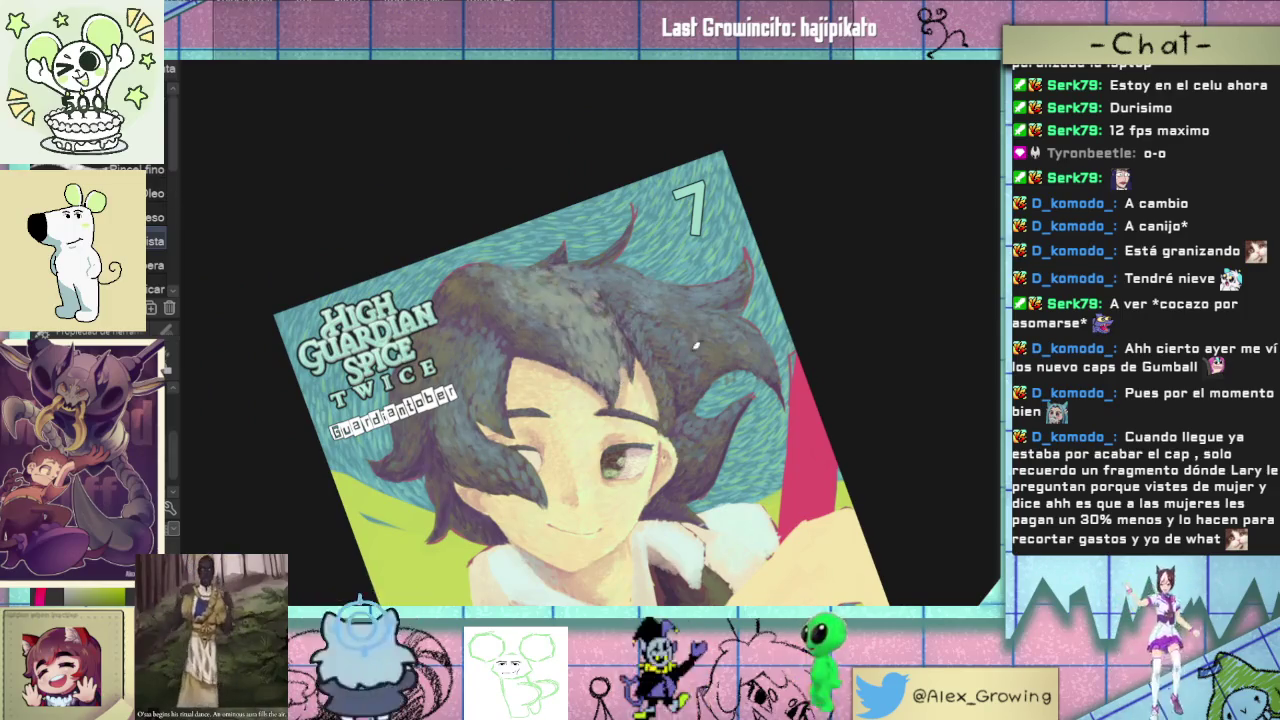
pyautogui.moveTo(718, 324); pyautogui.dragTo(748, 316)
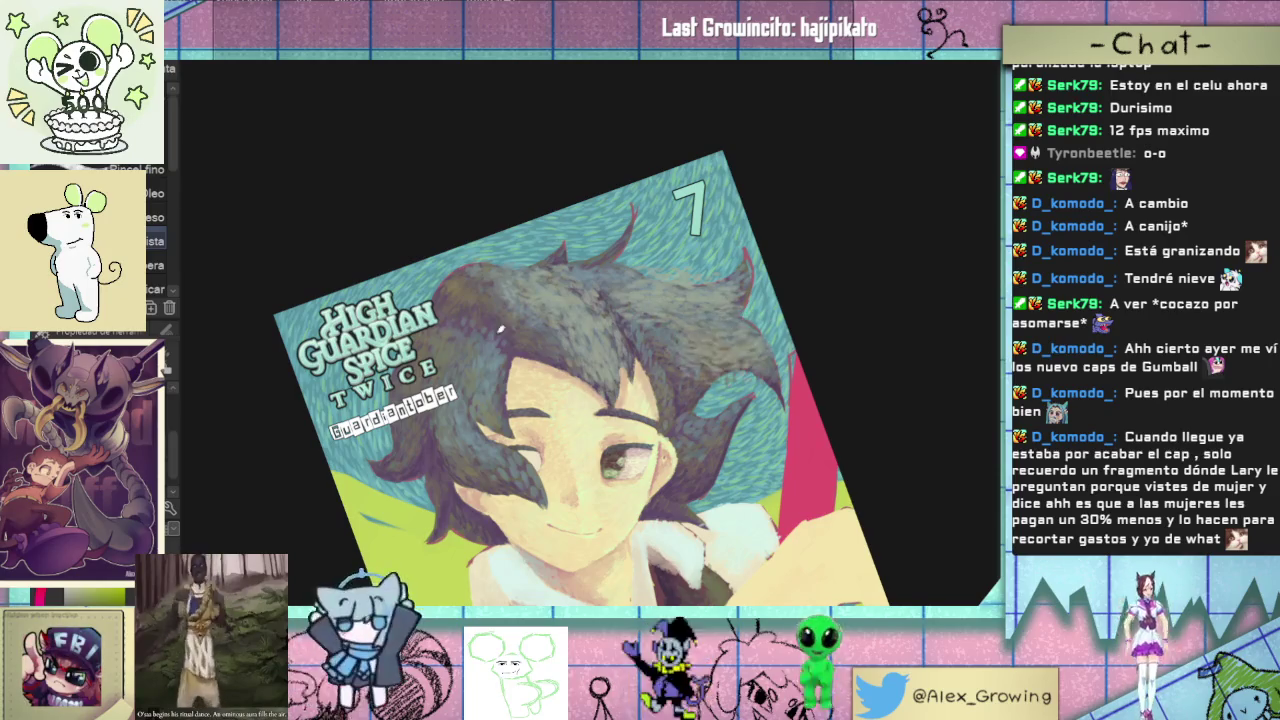
pyautogui.moveTo(480, 340)
pyautogui.mouseDown()
pyautogui.moveTo(506, 390)
pyautogui.moveTo(657, 219)
pyautogui.mouseUp()
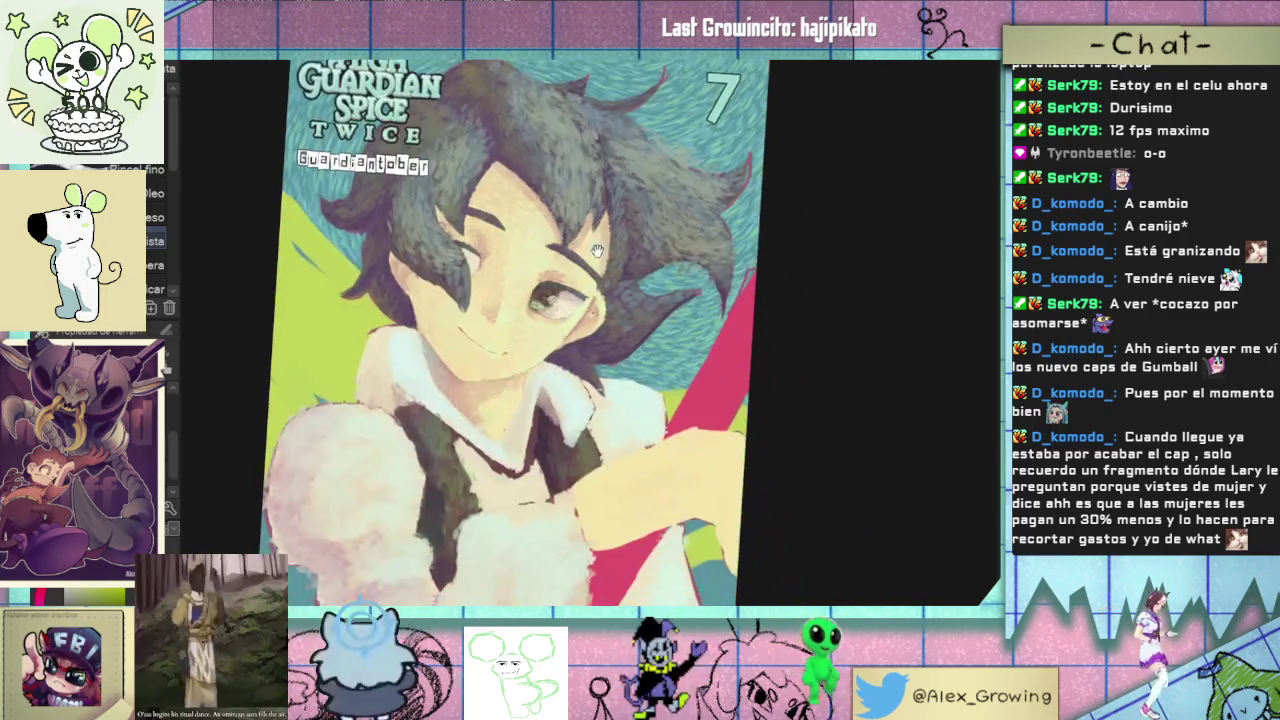
pyautogui.scroll(-5, 657, 219)
pyautogui.scroll(2, 620, 320)
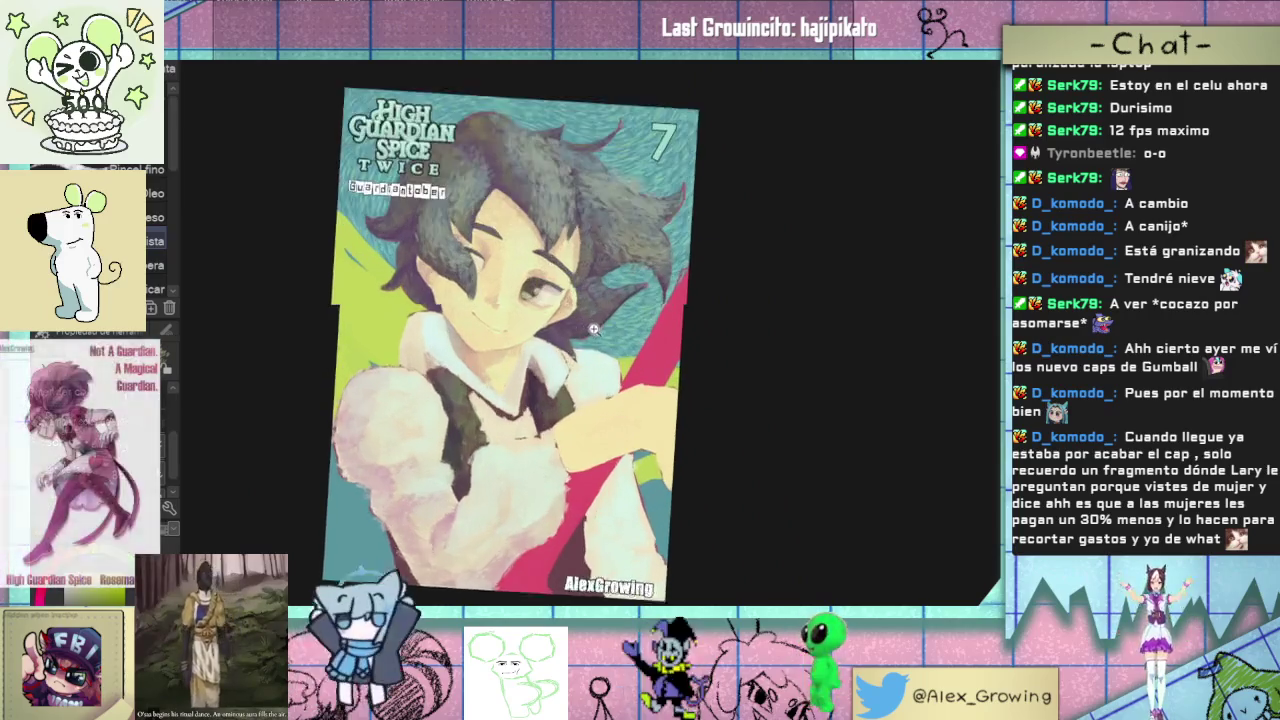
pyautogui.scroll(3, 600, 389)
pyautogui.scroll(5, 600, 389)
pyautogui.moveTo(600, 389)
pyautogui.mouseDown()
pyautogui.moveTo(442, 403)
pyautogui.moveTo(402, 422)
pyautogui.mouseUp()
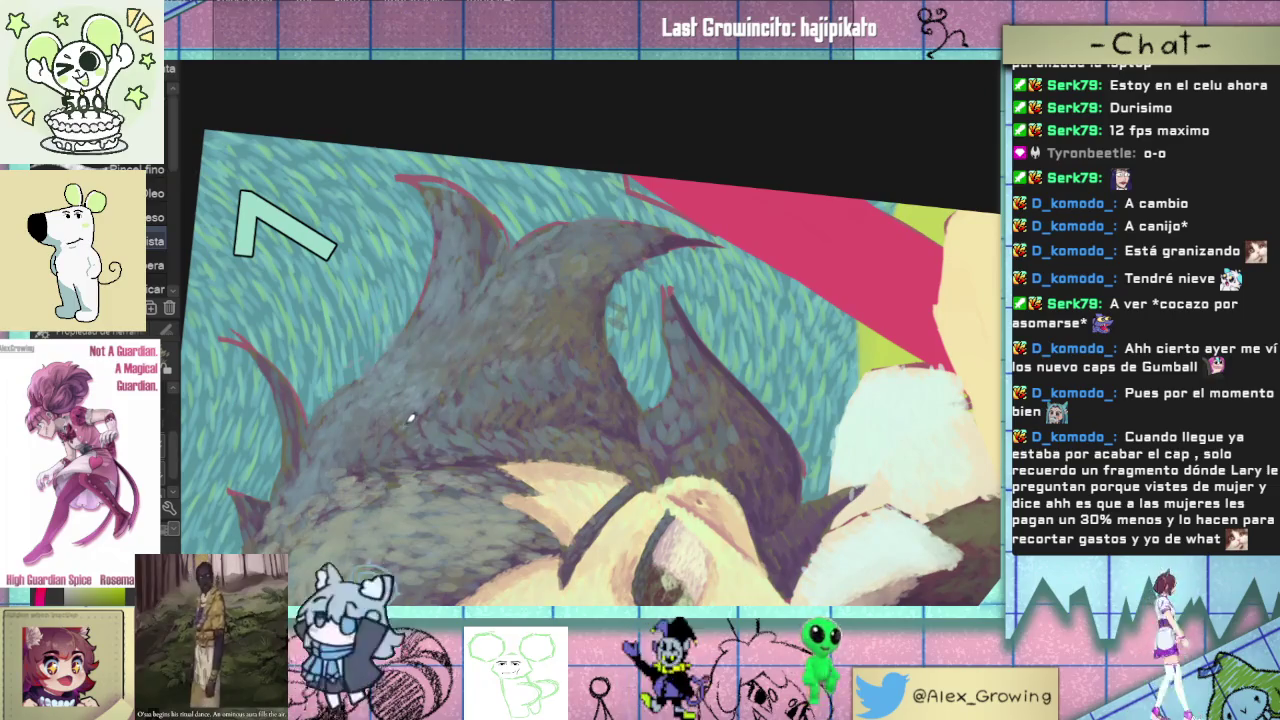
pyautogui.scroll(-4, 410, 418)
pyautogui.scroll(2, 430, 380)
pyautogui.scroll(2, 451, 340)
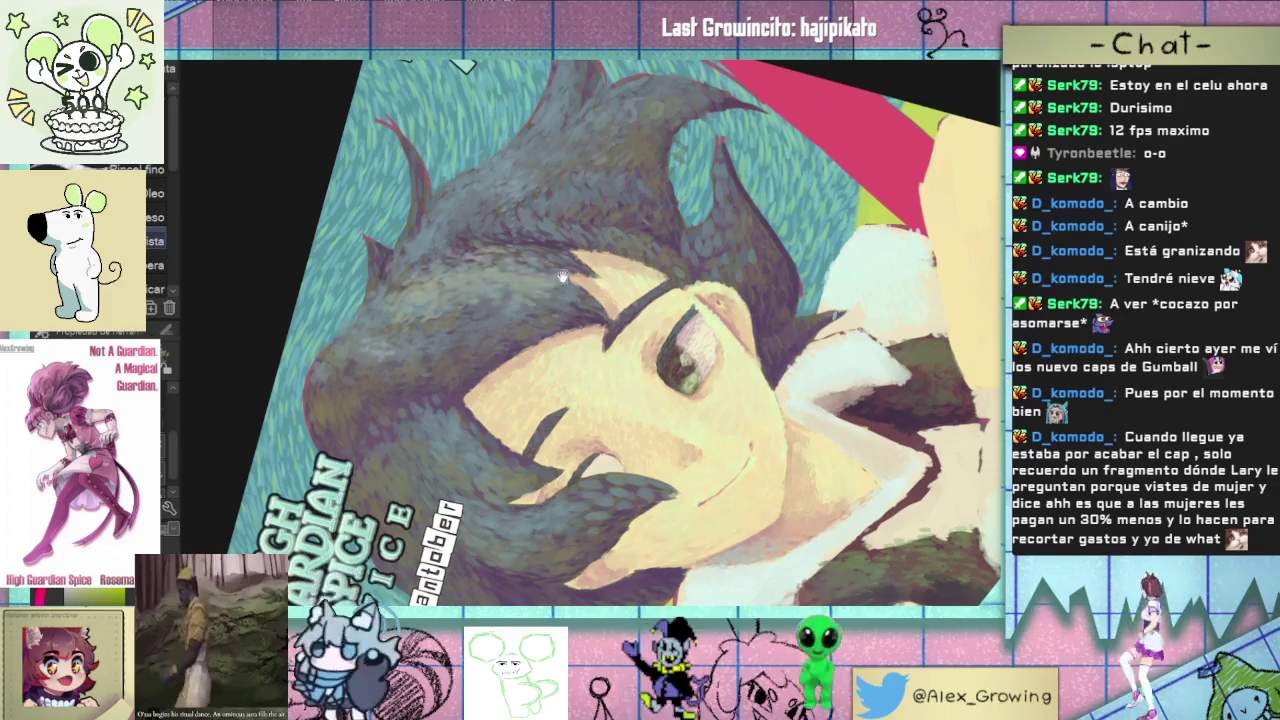
pyautogui.scroll(-1, 477, 334)
pyautogui.moveTo(477, 334); pyautogui.dragTo(533, 271)
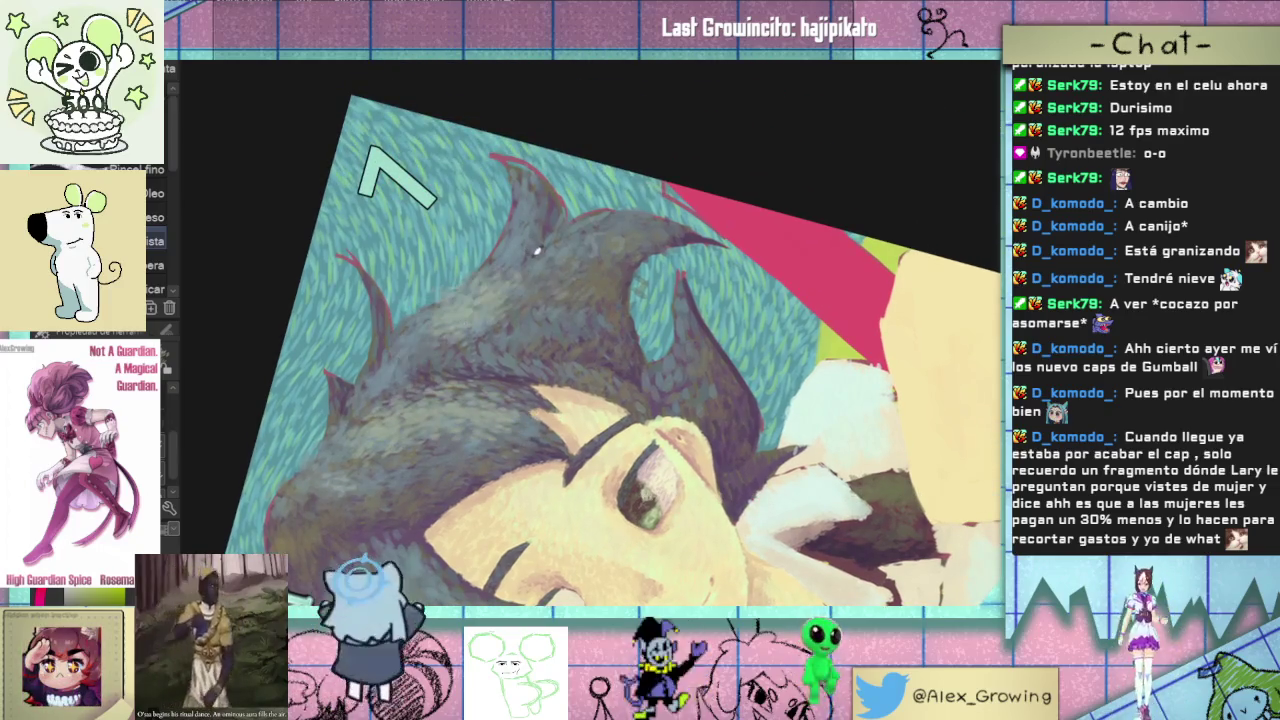
pyautogui.moveTo(620, 245); pyautogui.dragTo(533, 190)
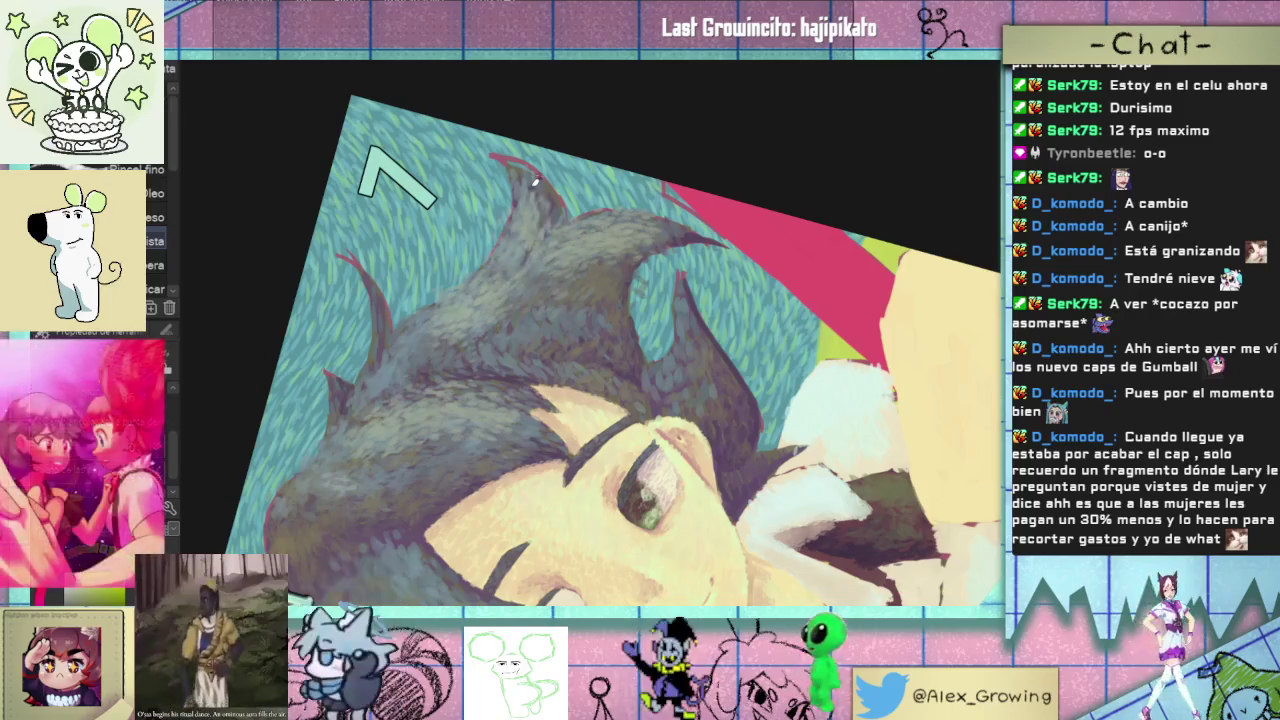
pyautogui.scroll(-3, 533, 180)
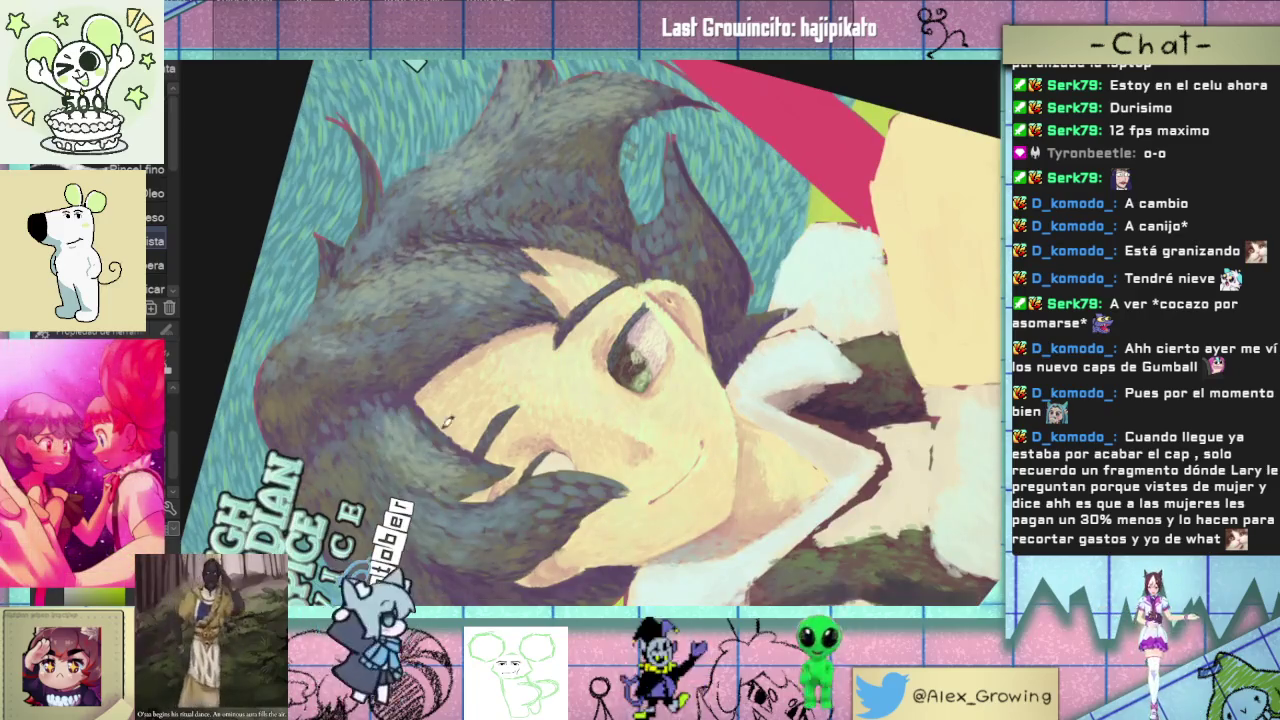
pyautogui.hotkey('ctrl', '0')
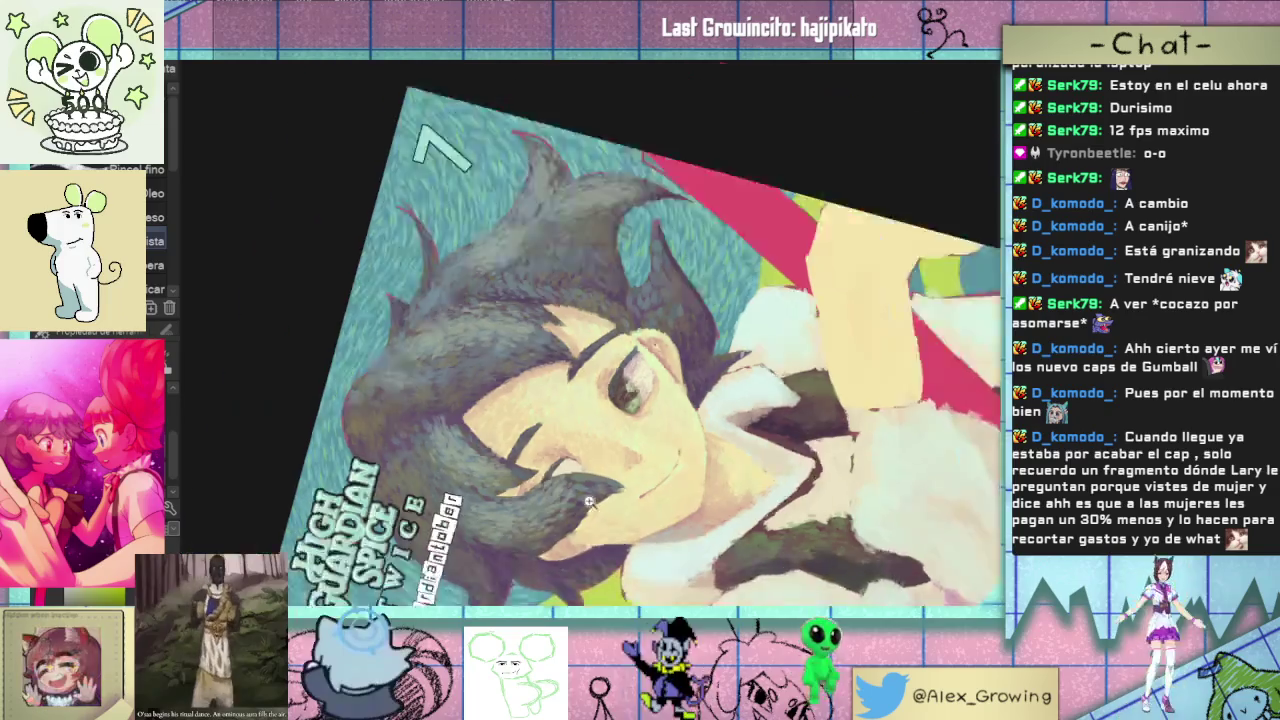
pyautogui.scroll(2, 490, 281)
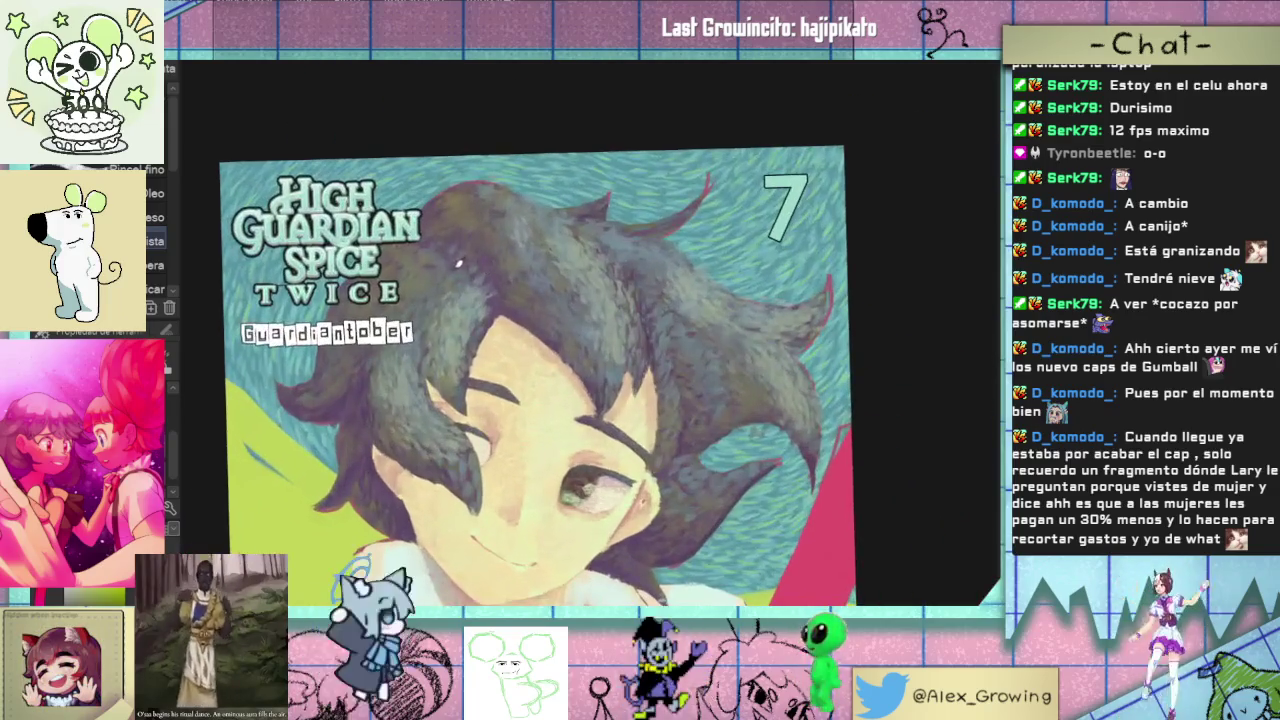
pyautogui.scroll(-3, 490, 281)
pyautogui.scroll(3, 505, 320)
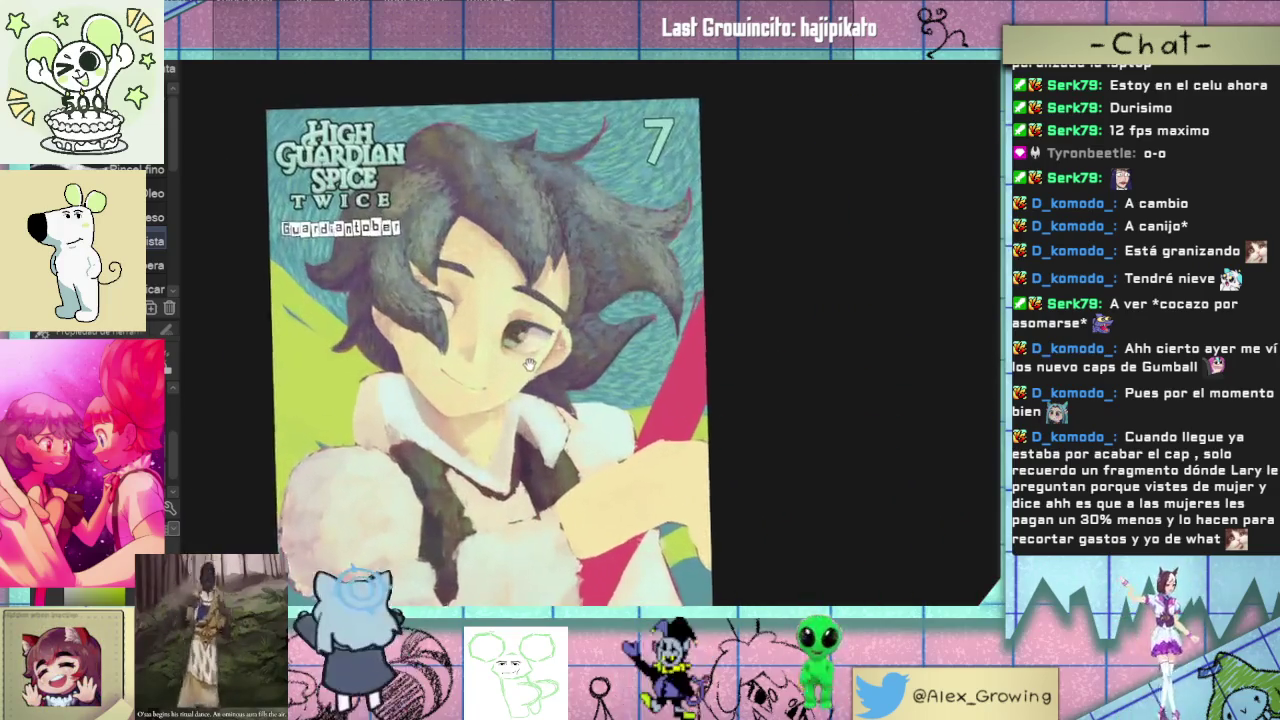
pyautogui.scroll(1, 519, 358)
pyautogui.scroll(-2, 519, 358)
pyautogui.scroll(1, 516, 368)
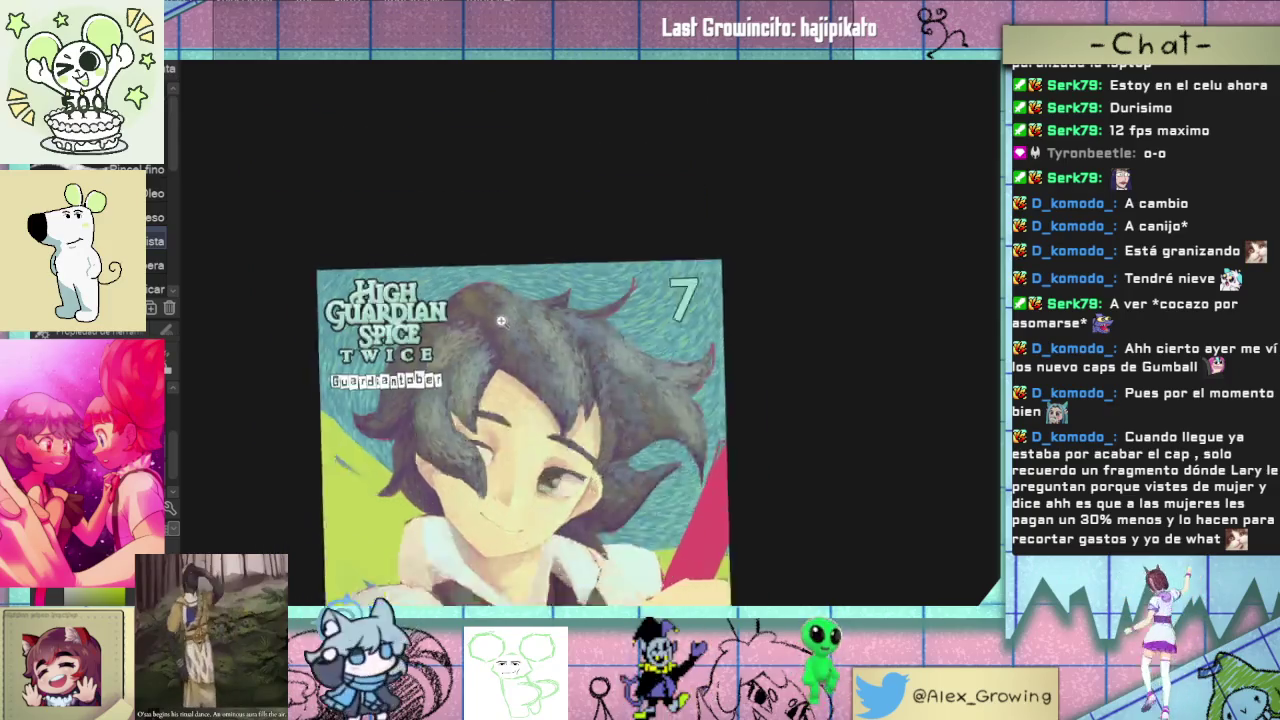
pyautogui.scroll(3, 514, 378)
pyautogui.scroll(-3, 514, 378)
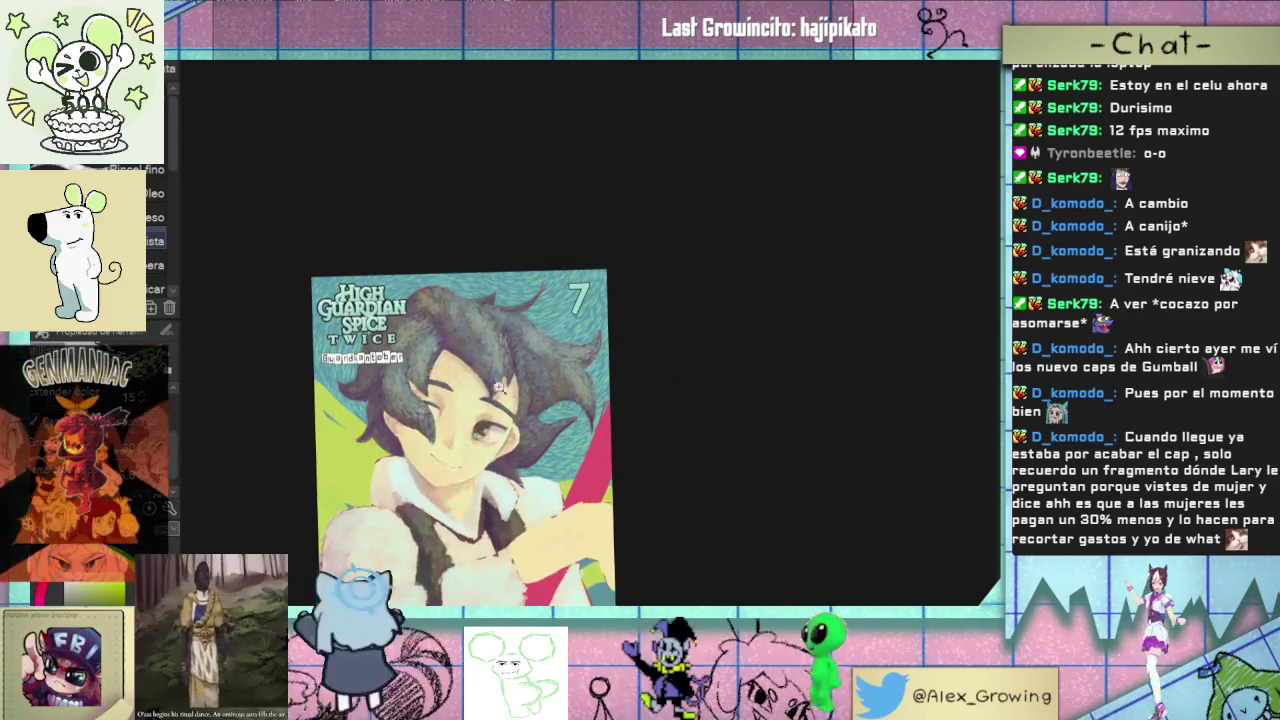
pyautogui.scroll(2, 520, 416)
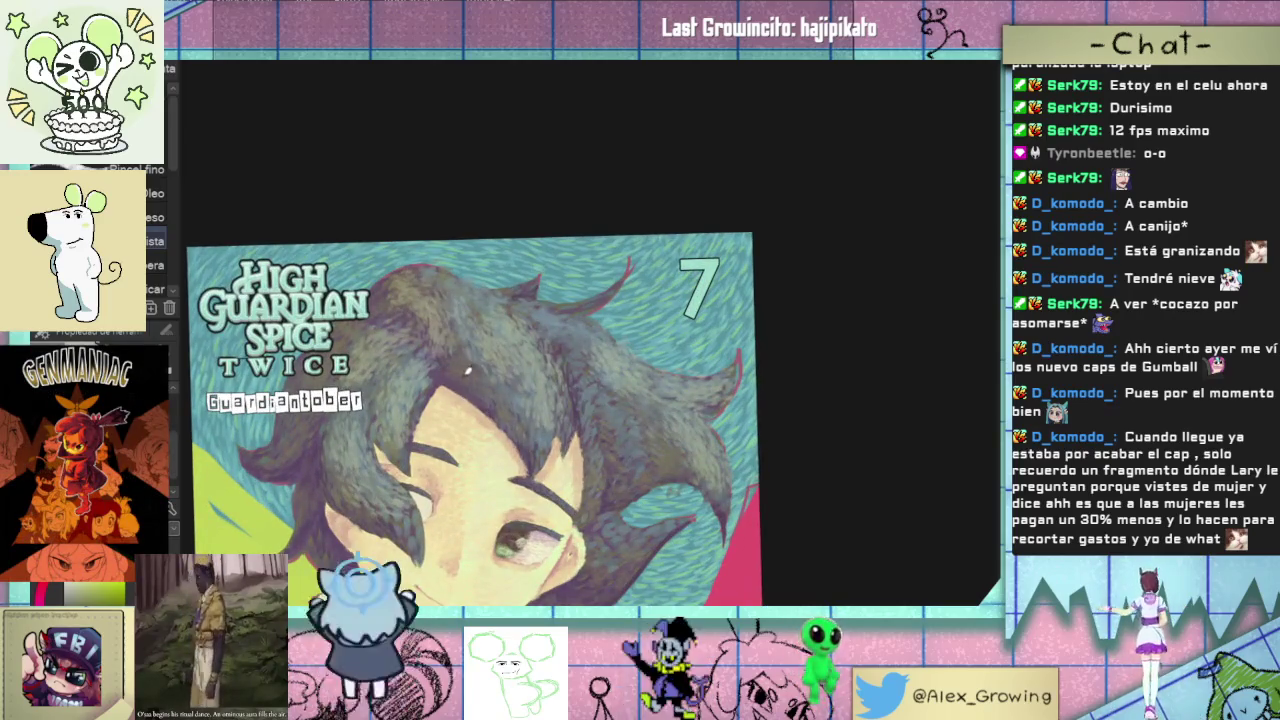
pyautogui.scroll(-2, 467, 371)
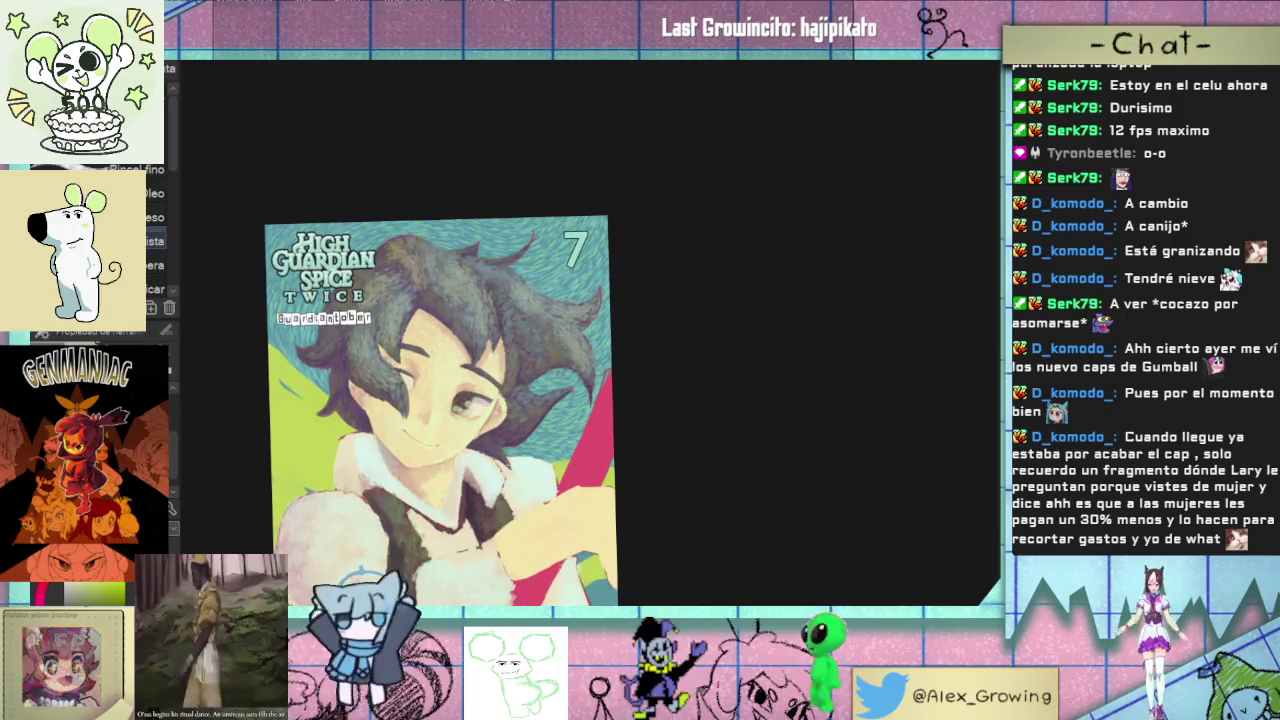
pyautogui.hotkey('ctrl', '0')
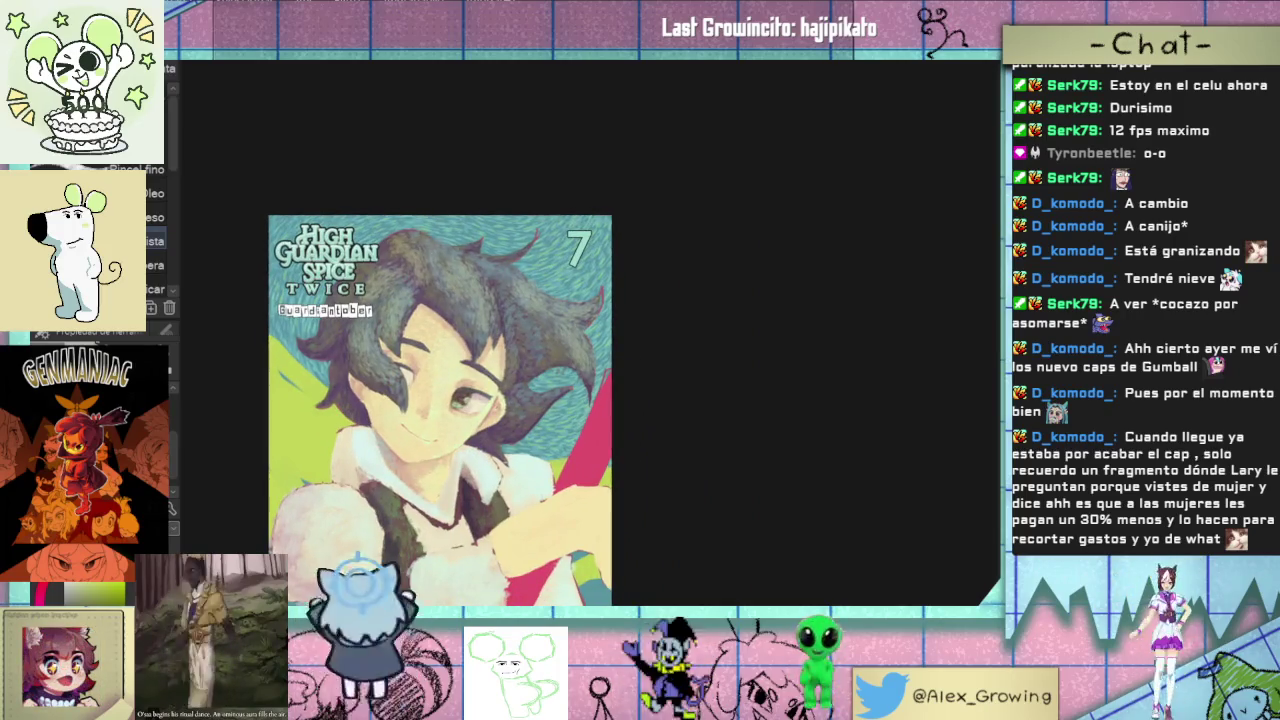
pyautogui.hotkey('ctrl', '0')
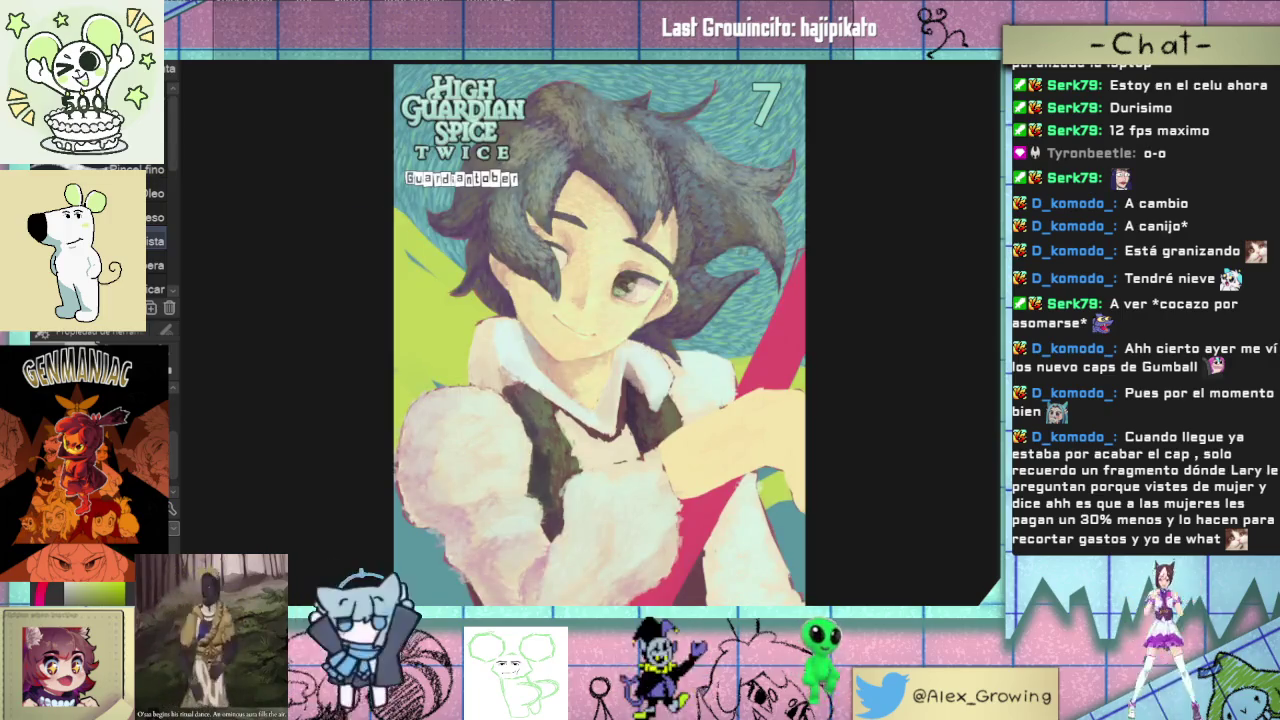
pyautogui.moveTo(600, 330); pyautogui.dragTo(575, 415)
# - Try a small stroke on the boy's eye, then undo it
pyautogui.scroll(5, 575, 415)
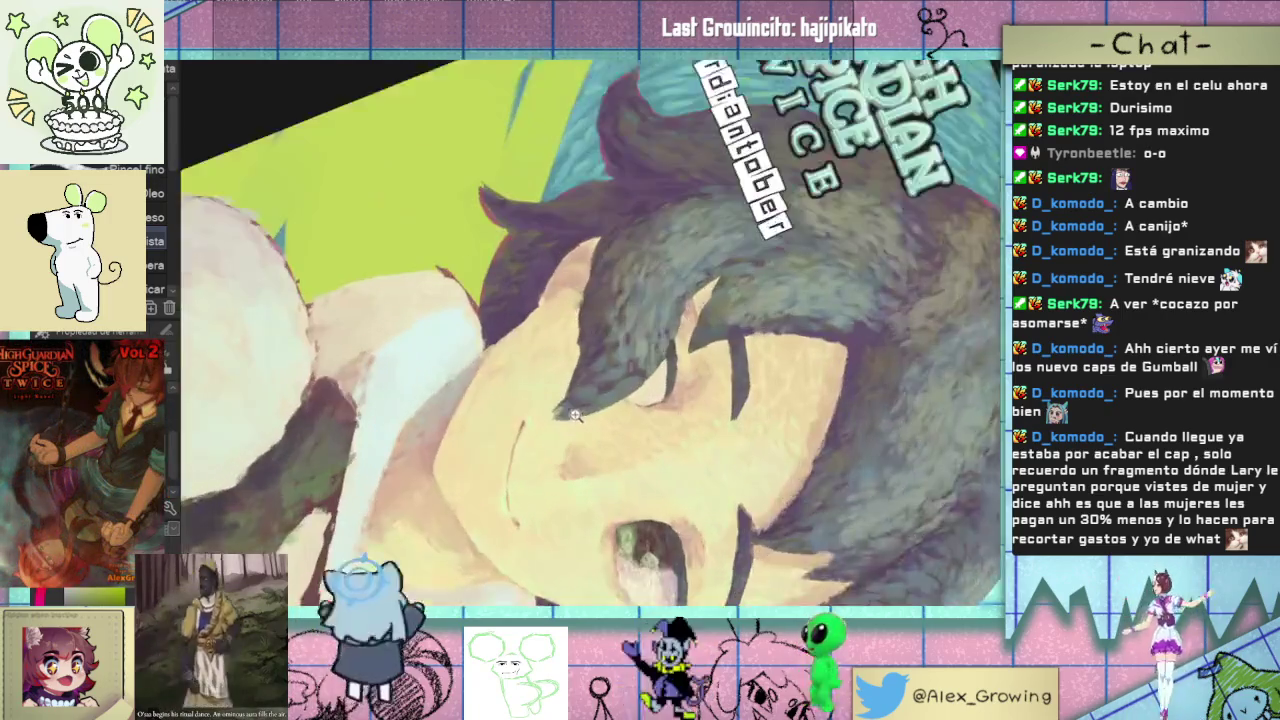
pyautogui.scroll(1, 575, 415)
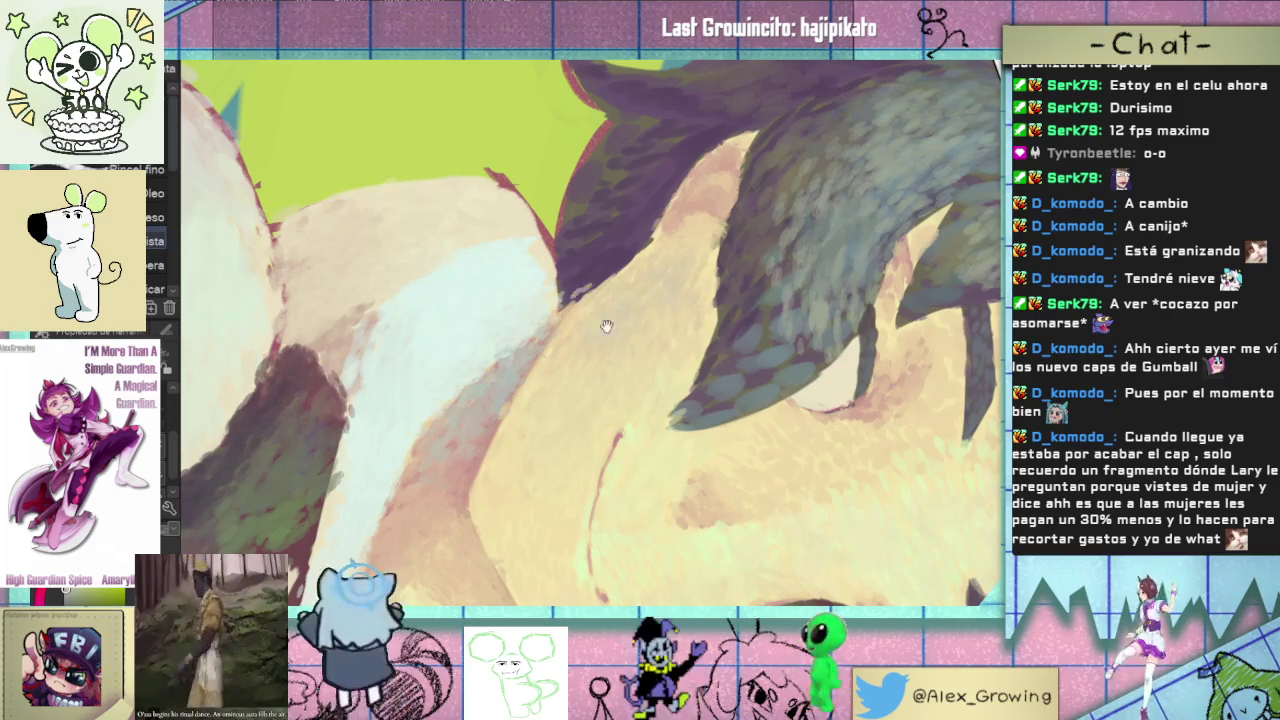
pyautogui.moveTo(606, 326); pyautogui.dragTo(546, 426)
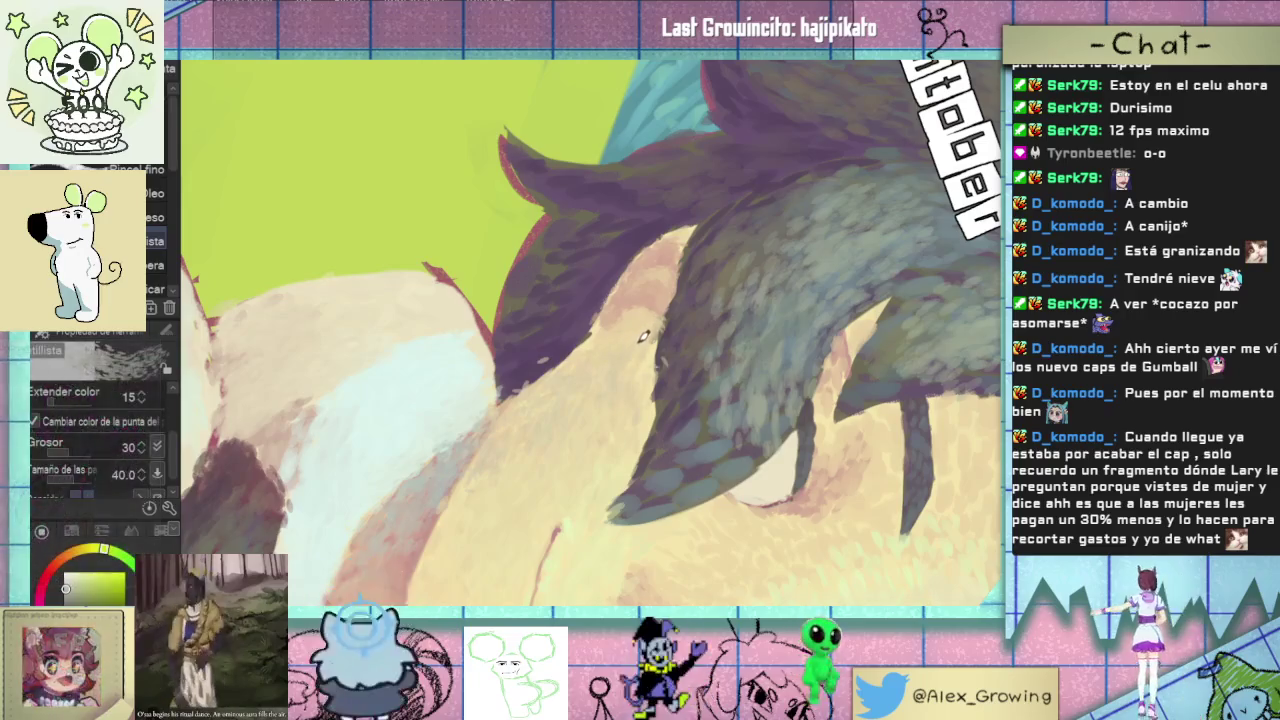
pyautogui.scroll(-3, 673, 365)
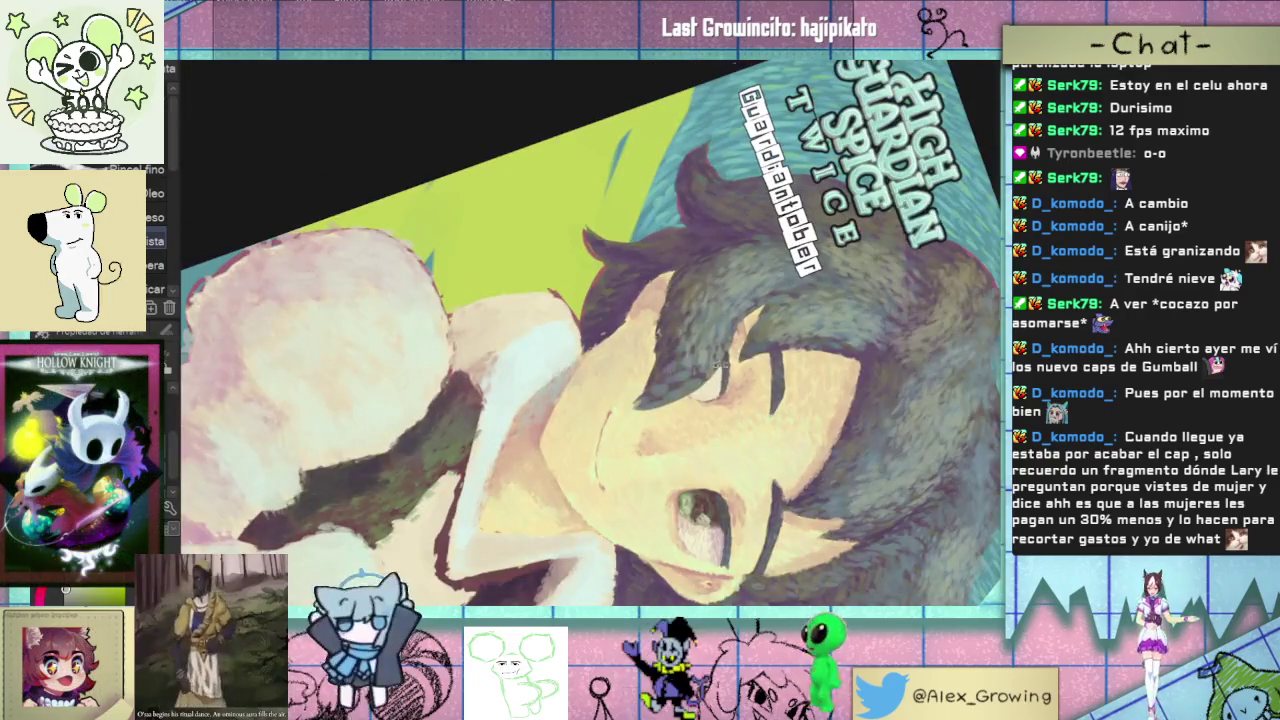
pyautogui.hotkey('ctrl', '0')
pyautogui.scroll(-3, 521, 447)
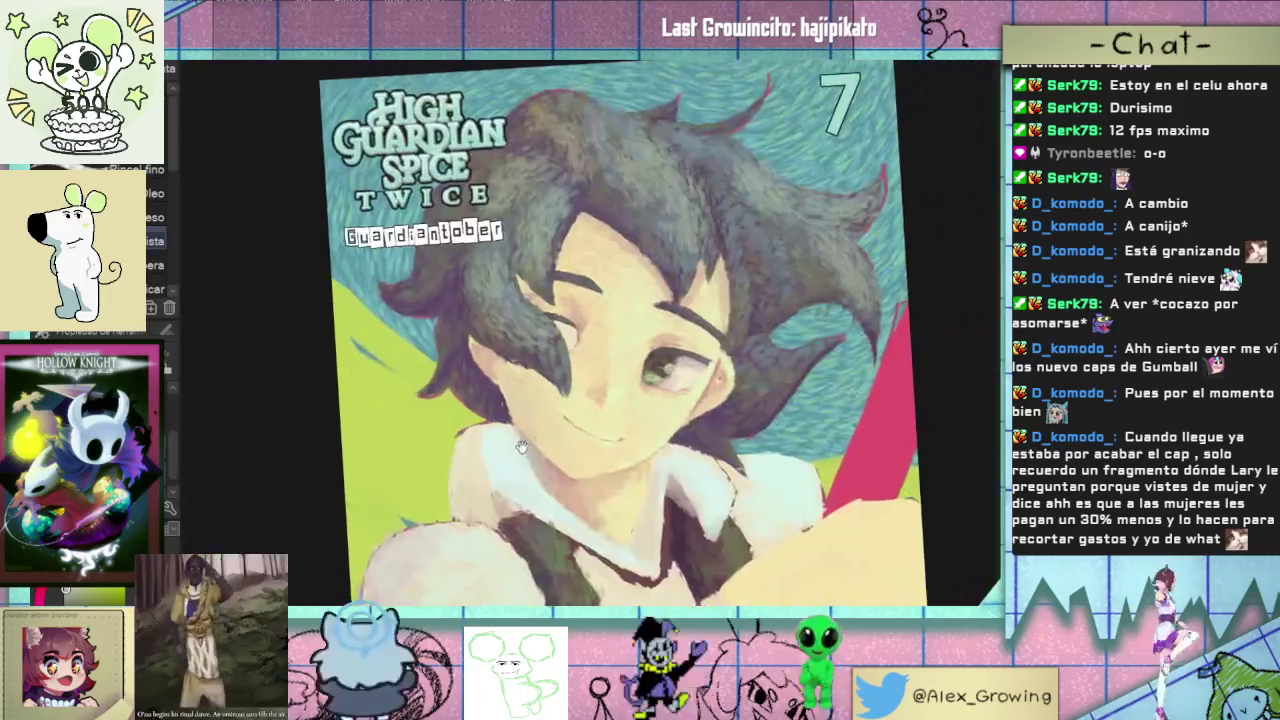
pyautogui.moveTo(521, 447); pyautogui.dragTo(619, 437)
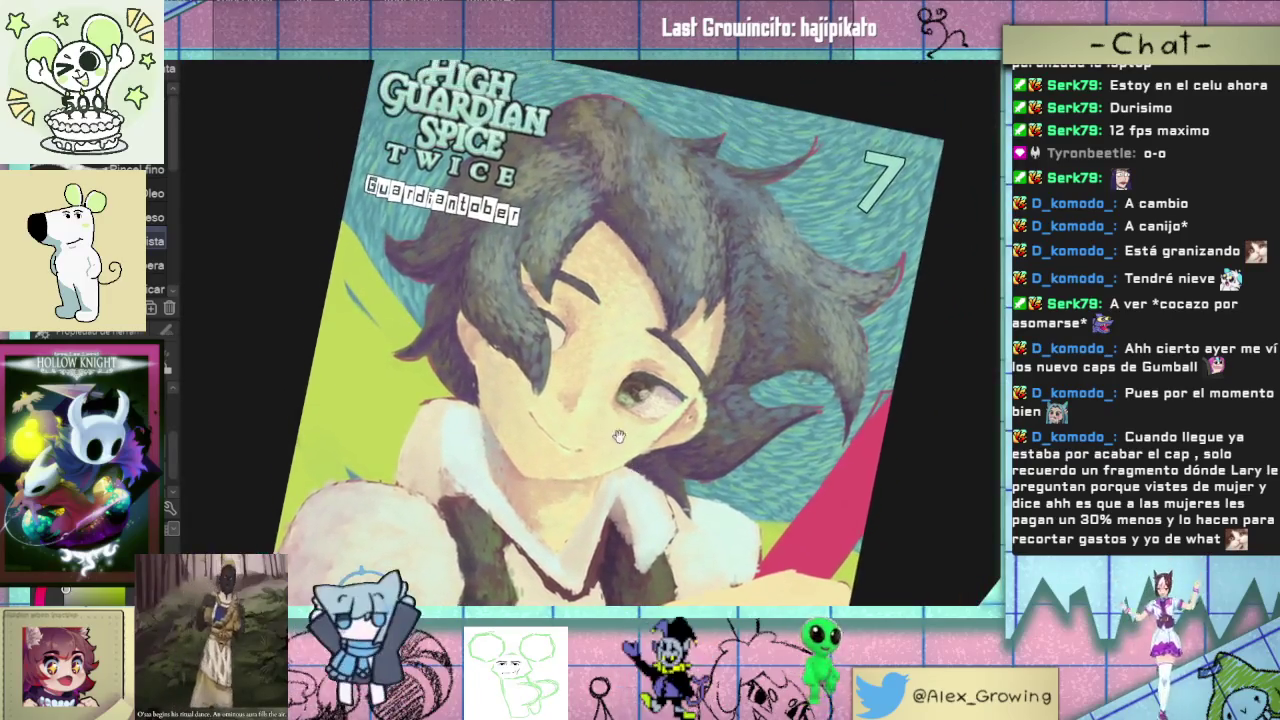
pyautogui.scroll(3, 619, 437)
pyautogui.scroll(3, 619, 437)
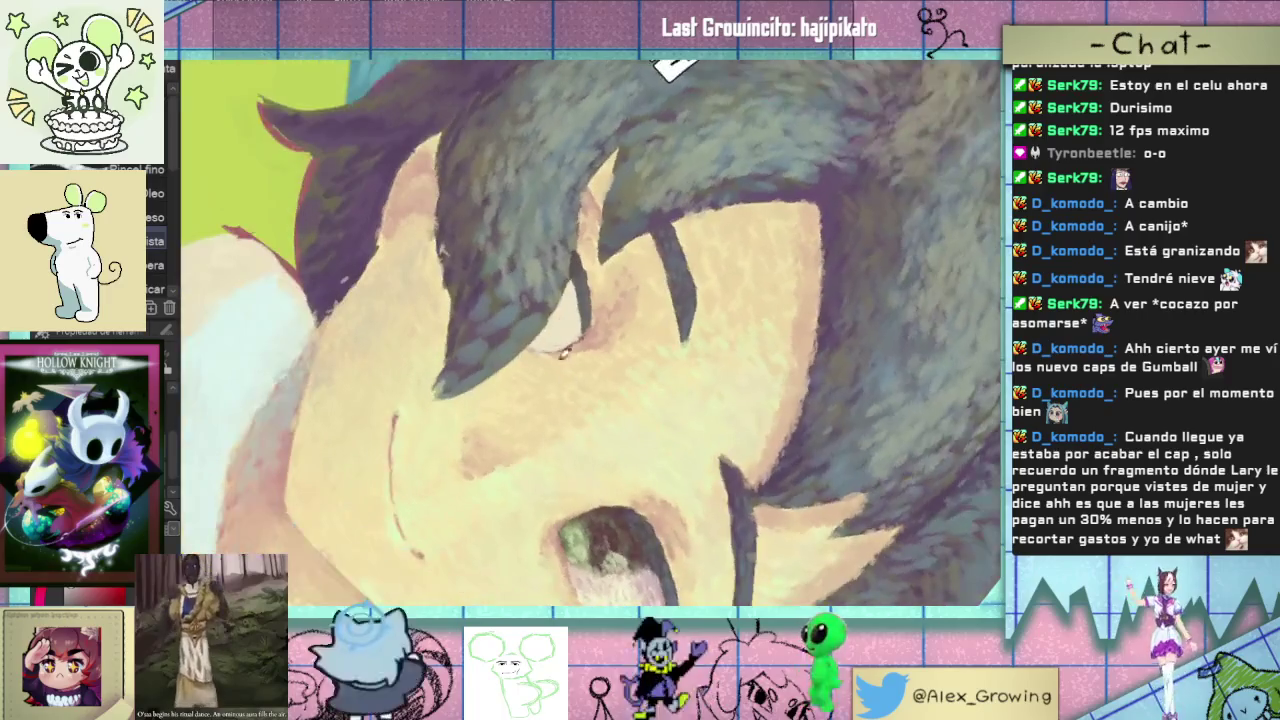
pyautogui.moveTo(563, 352)
pyautogui.mouseDown()
pyautogui.moveTo(570, 300)
pyautogui.moveTo(565, 310)
pyautogui.mouseUp()
pyautogui.hotkey('ctrl', 'z')
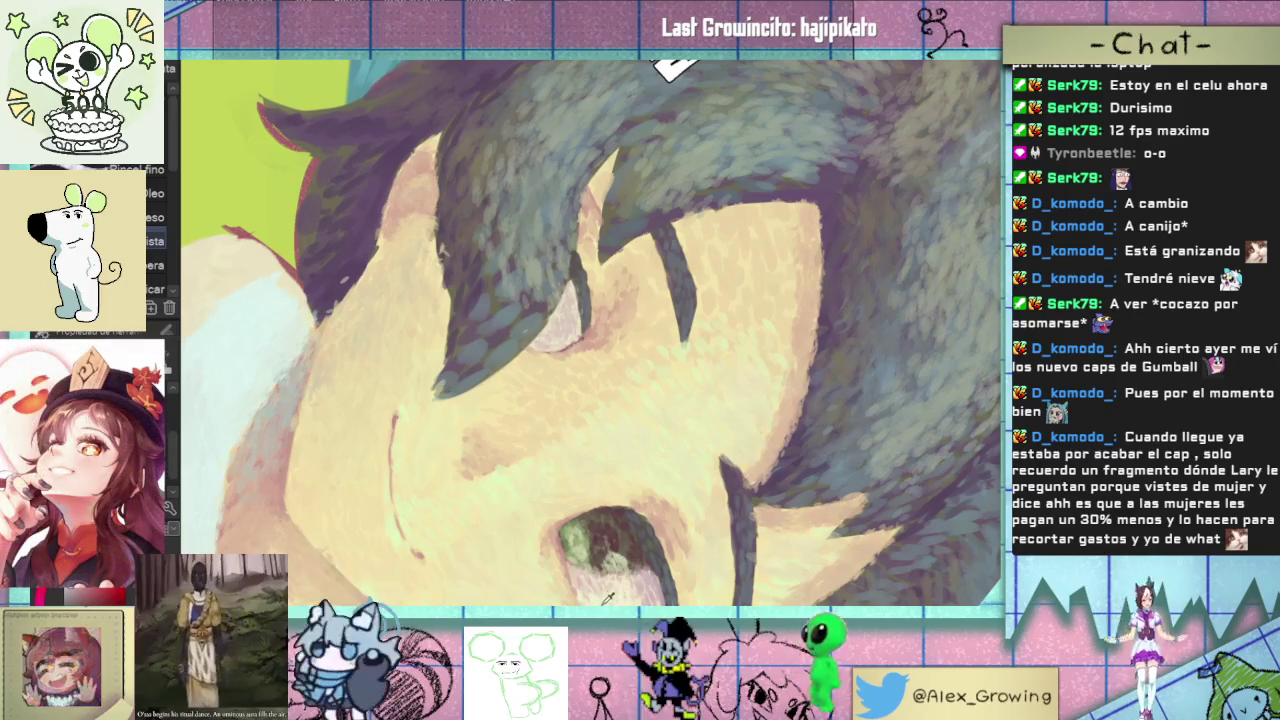
# - Select the Óleo oil-brush sub-tool and reset to the whole unrotated cover
pyautogui.scroll(2, 560, 300)
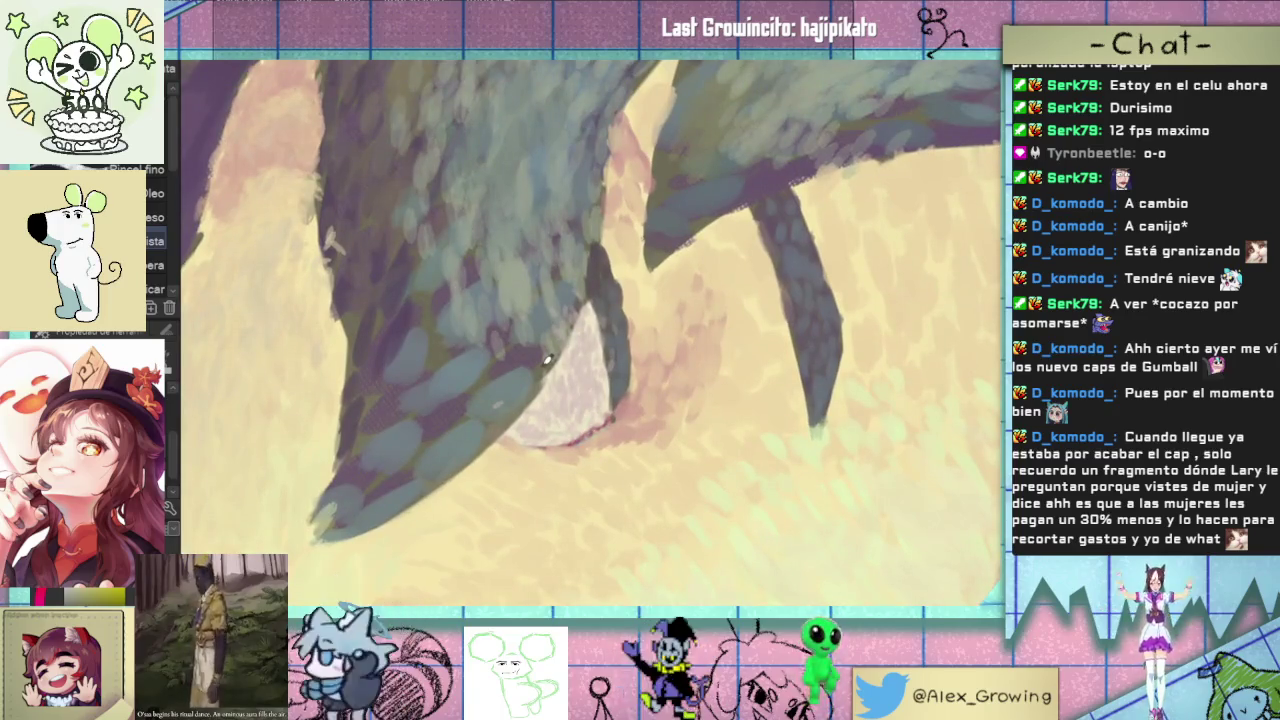
pyautogui.press('.')
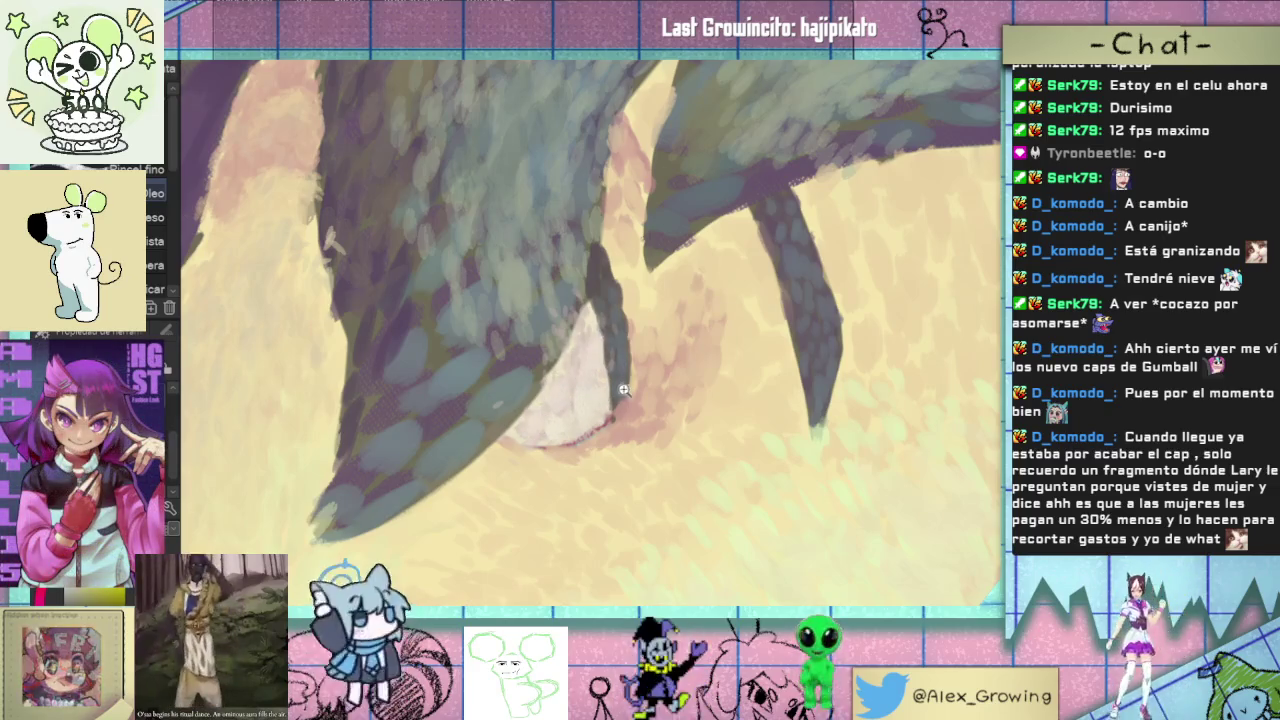
pyautogui.scroll(3, 626, 385)
pyautogui.scroll(3, 600, 395)
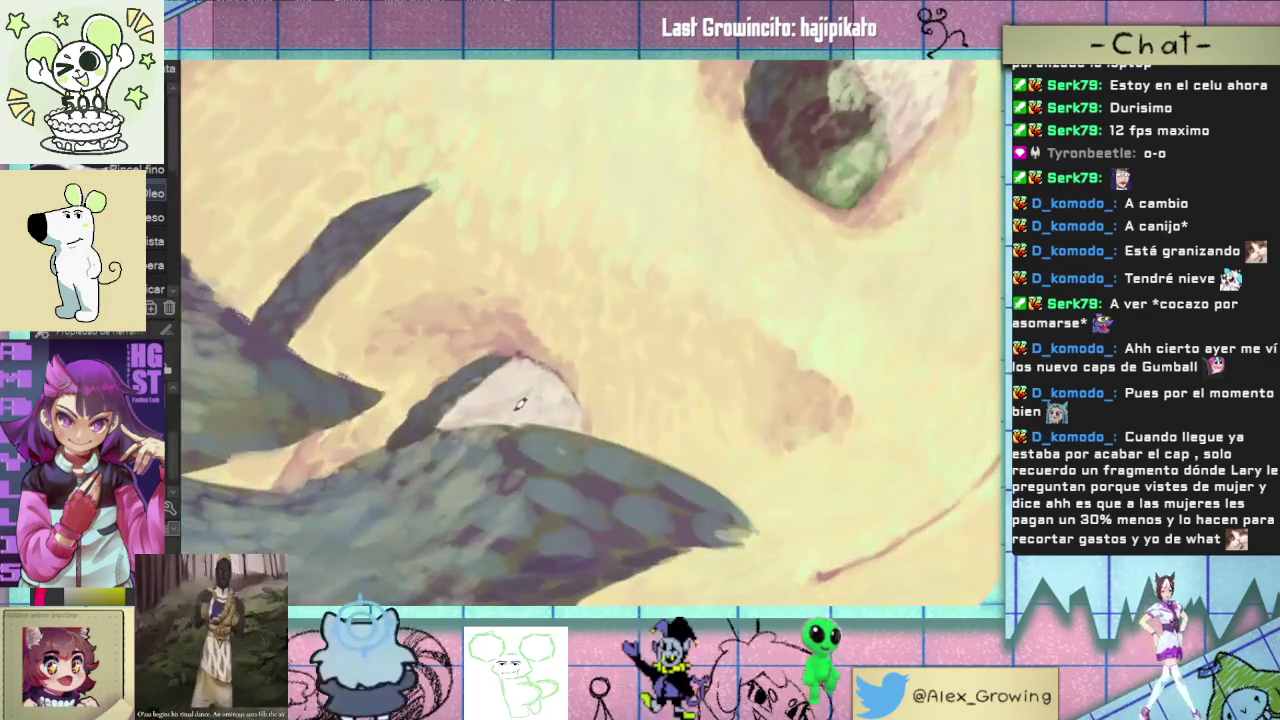
pyautogui.moveTo(580, 403); pyautogui.dragTo(651, 309)
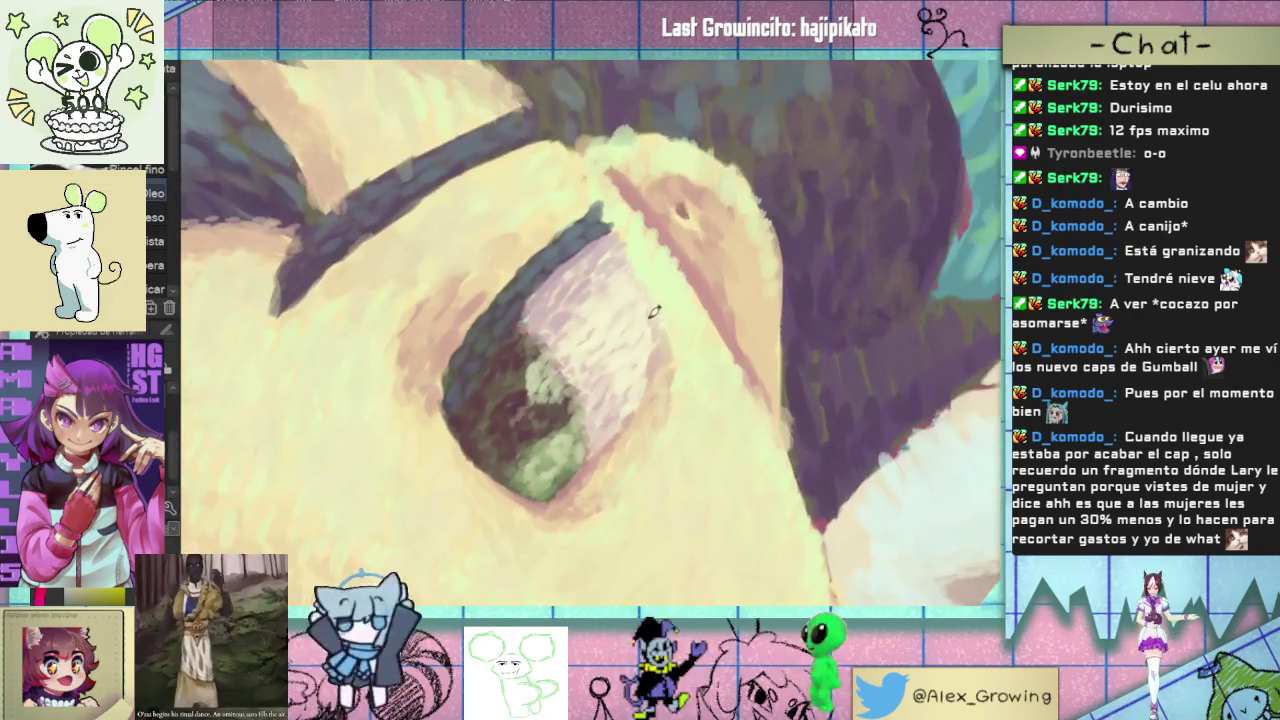
pyautogui.moveTo(478, 455); pyautogui.dragTo(651, 281)
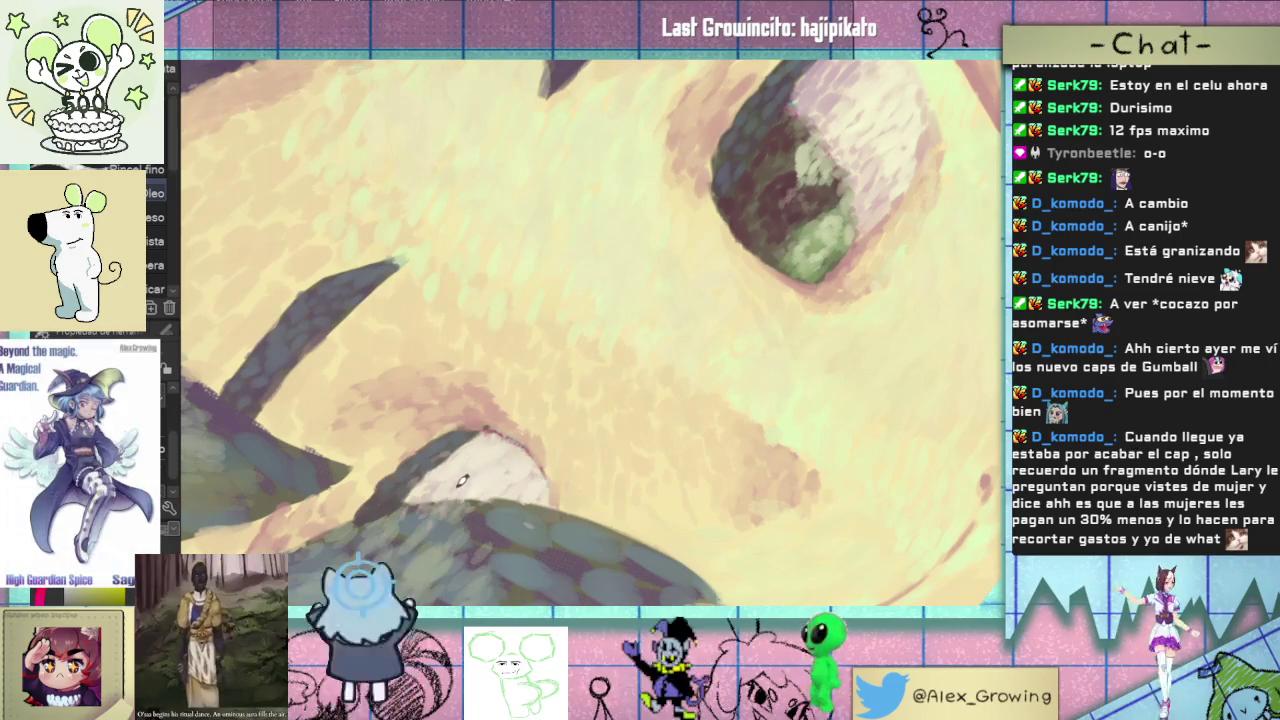
pyautogui.scroll(-3, 511, 488)
pyautogui.hotkey('ctrl', '0')
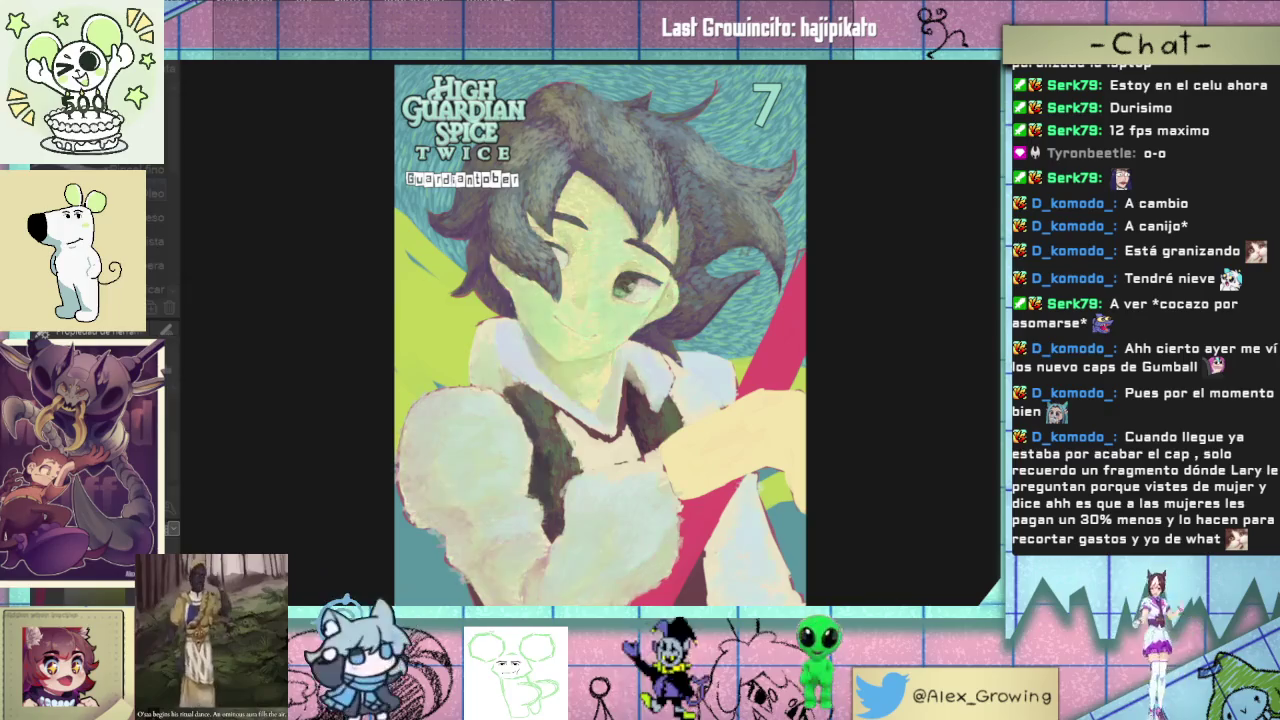
# - Undo the green tint and handwrite 'BRB' with the pen across the boy's shoulder
pyautogui.hotkey('ctrl', 'z')
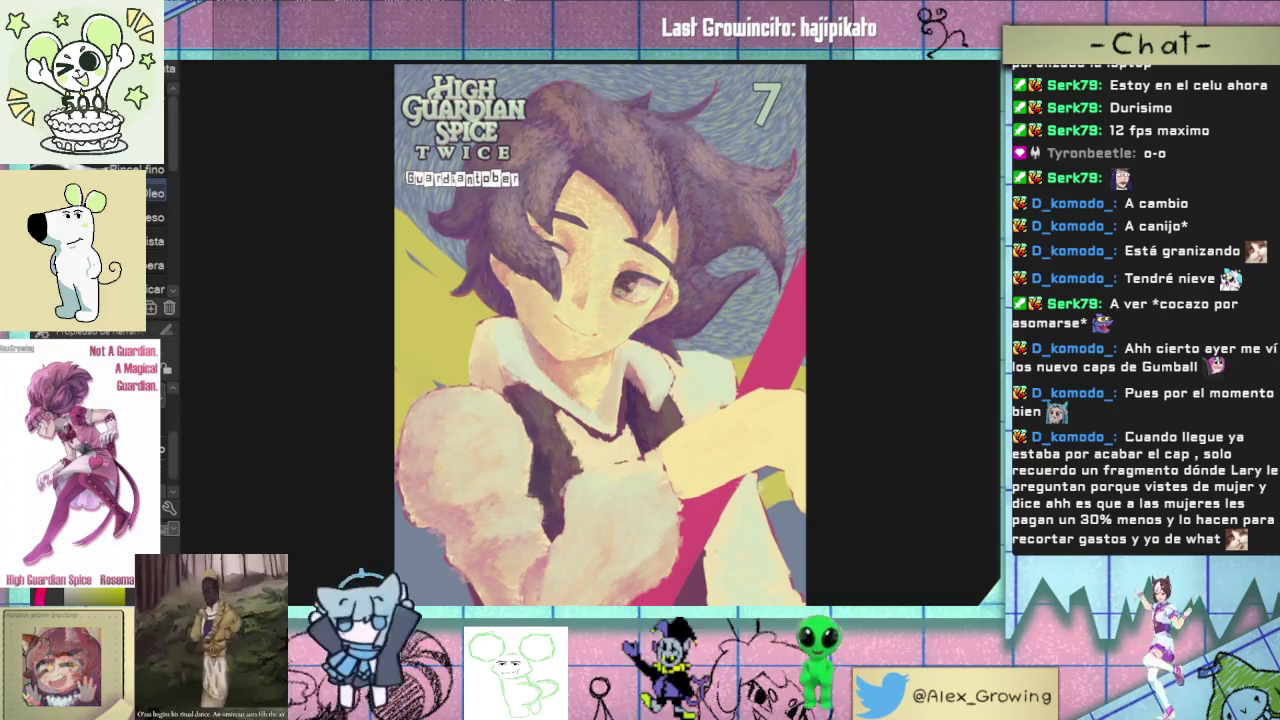
pyautogui.press('p')
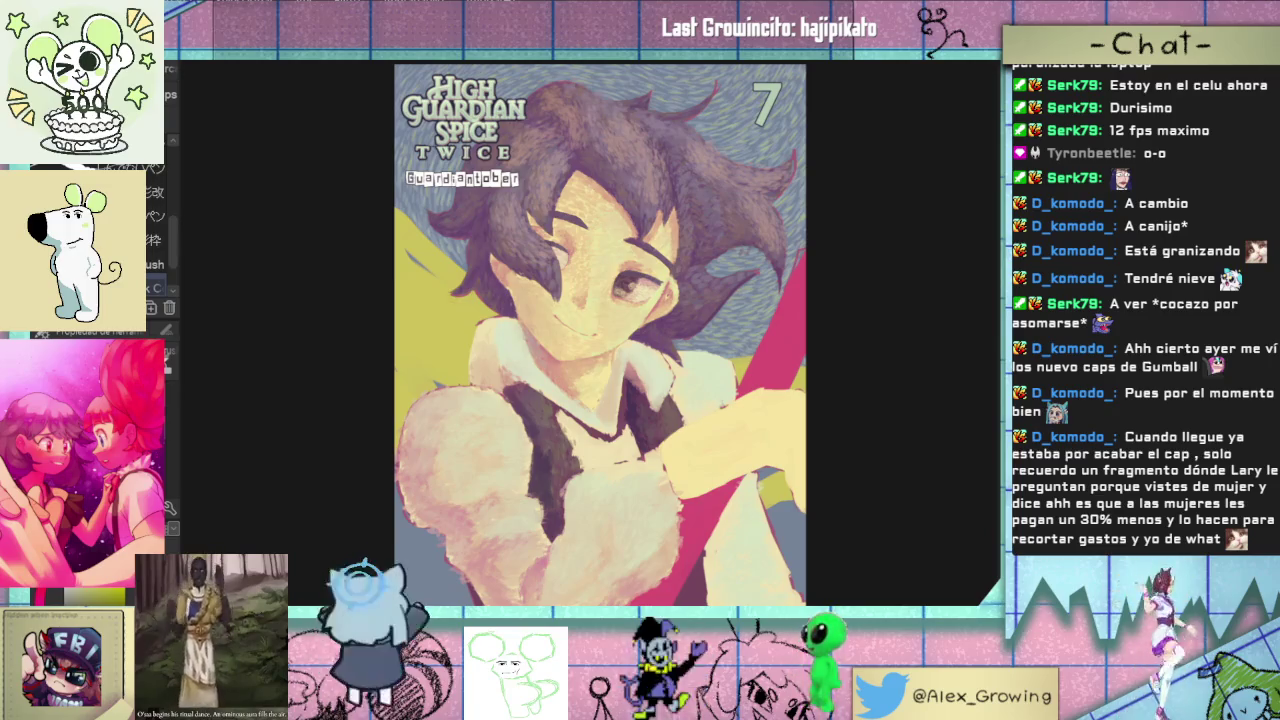
pyautogui.moveTo(455, 488)
pyautogui.mouseDown()
pyautogui.moveTo(432, 392)
pyautogui.moveTo(452, 488)
pyautogui.mouseUp()
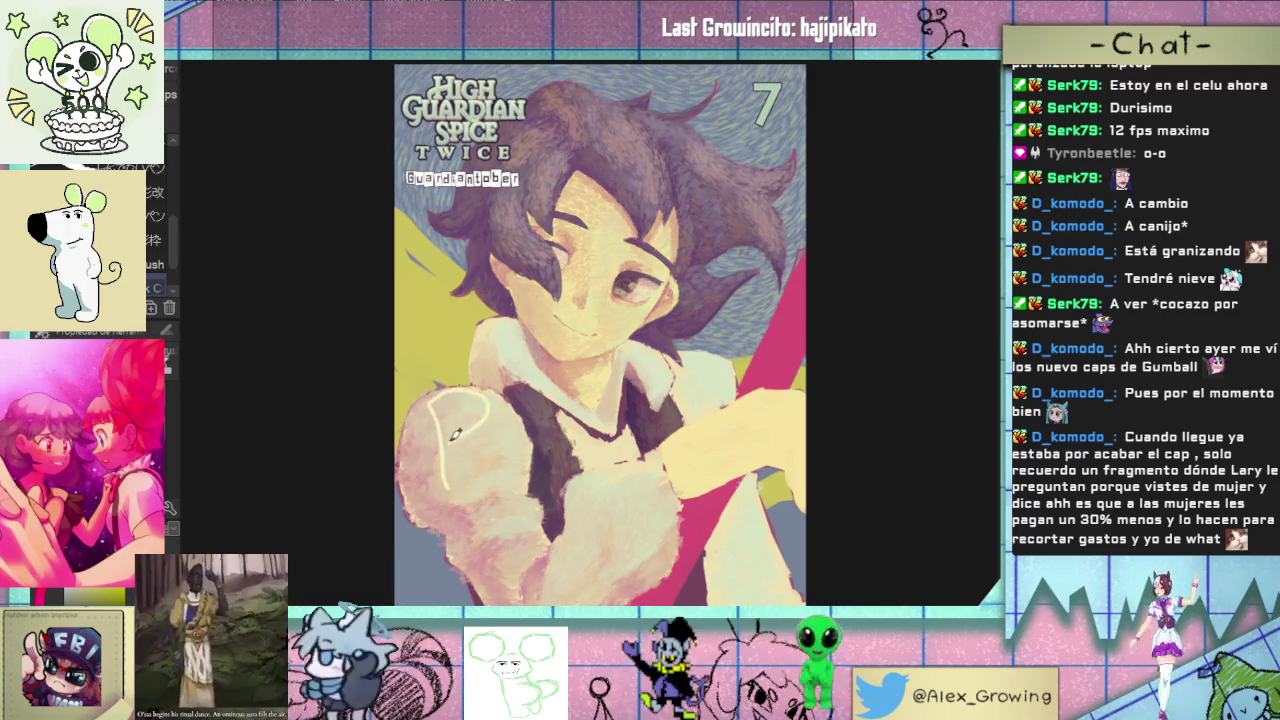
pyautogui.moveTo(522, 470)
pyautogui.mouseDown()
pyautogui.moveTo(525, 418)
pyautogui.moveTo(578, 414)
pyautogui.moveTo(600, 445)
pyautogui.mouseUp()
pyautogui.moveTo(590, 372); pyautogui.dragTo(595, 425)
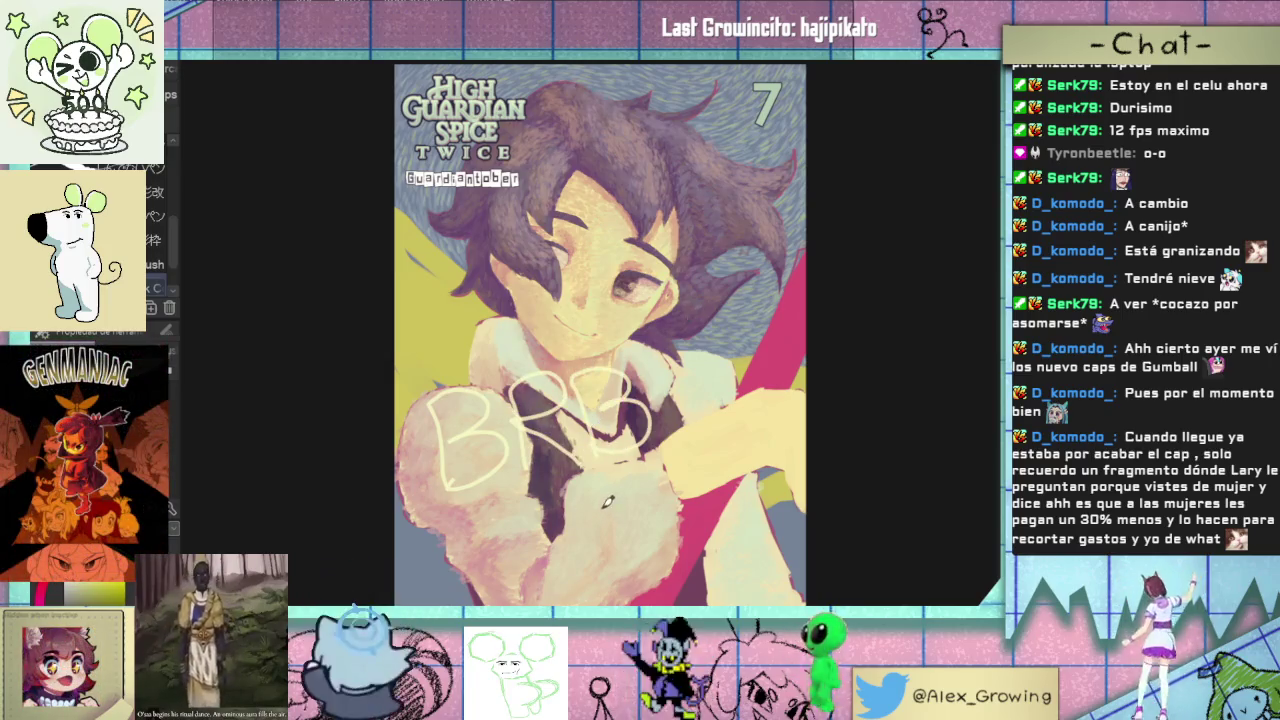